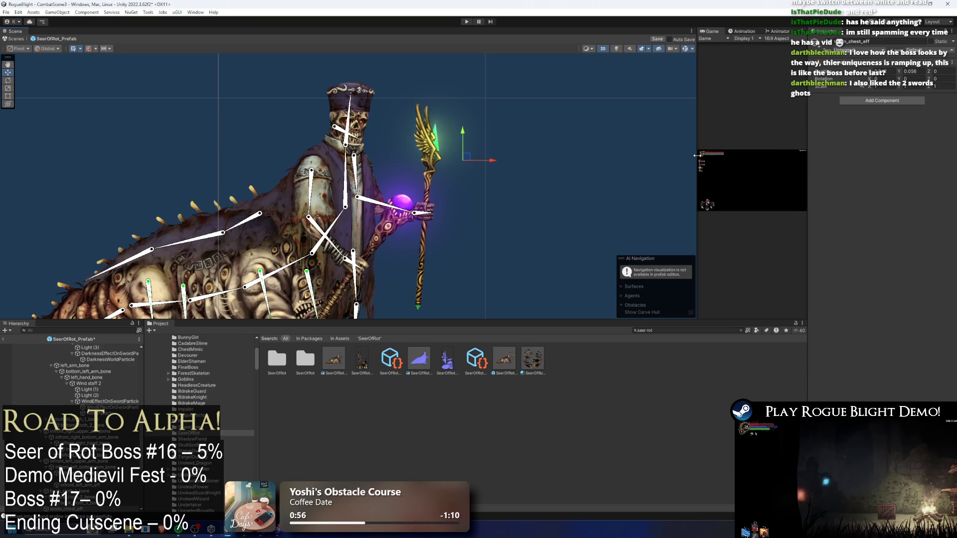
- Add an IK Manager 2D with a CCD chain solver to the Seer of Rot rig
{"action": "left_click", "coordinate": [878, 101]}
{"action": "left_click", "coordinate": [883, 122]}
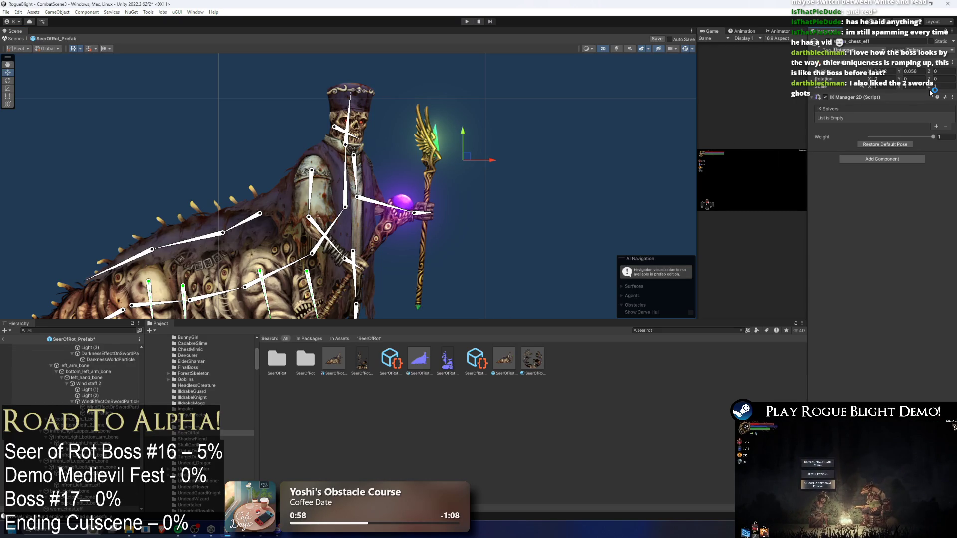
{"action": "left_click", "coordinate": [936, 126]}
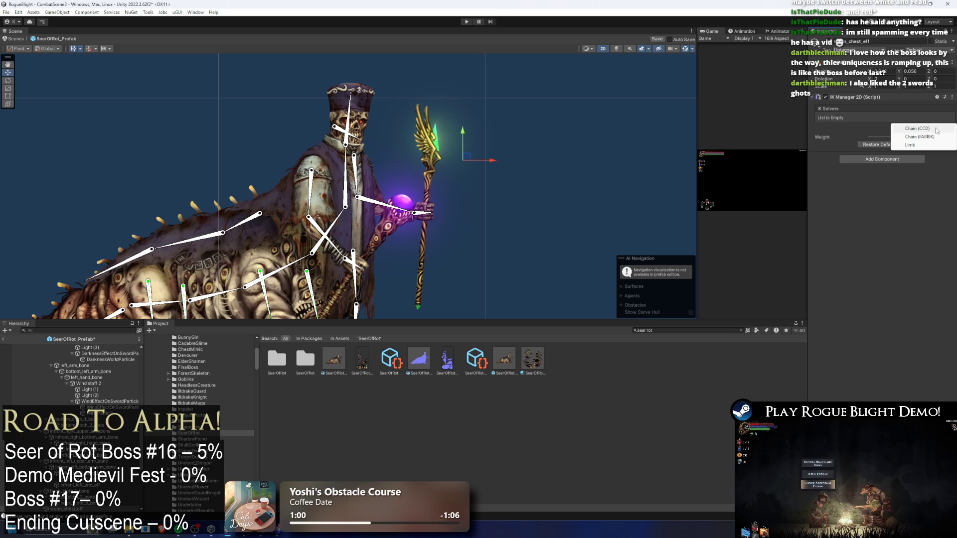
{"action": "left_click", "coordinate": [920, 129]}
- Rename the new solver worm_chest_solver and set worm_chest_eff as its effector
{"action": "right_click", "coordinate": [80, 488]}
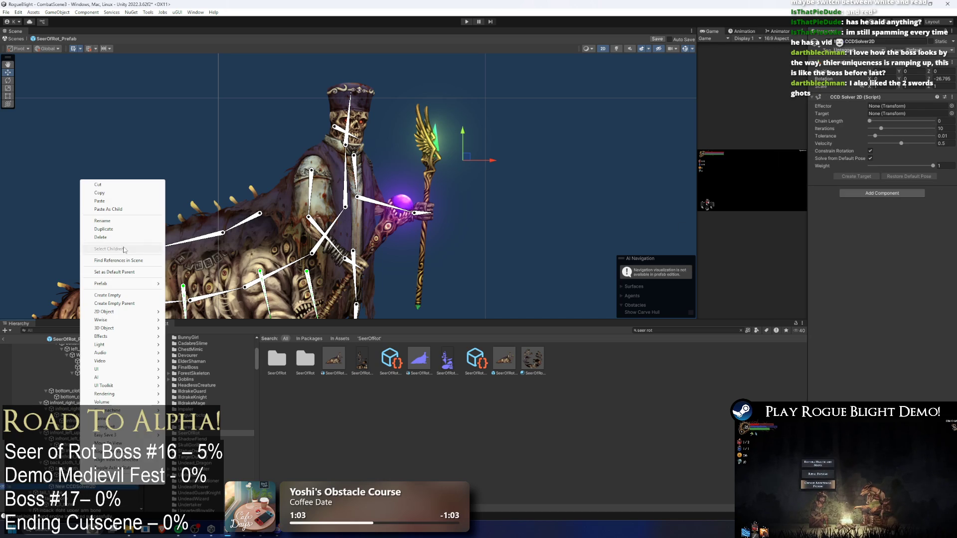
{"action": "left_click", "coordinate": [120, 222]}
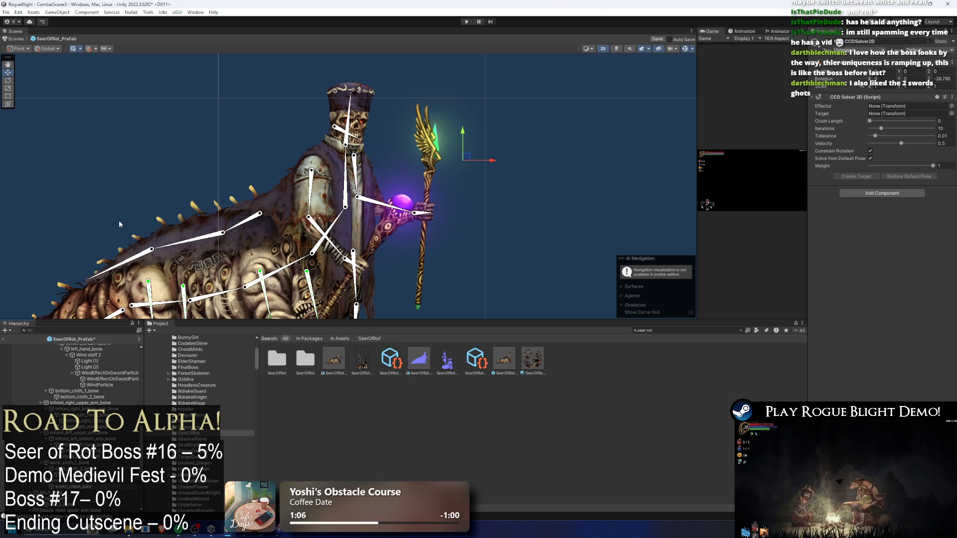
{"action": "type", "text": "er"}
{"action": "key", "text": "Return"}
{"action": "left_click_drag", "start_coordinate": [79, 492], "coordinate": [907, 106]}
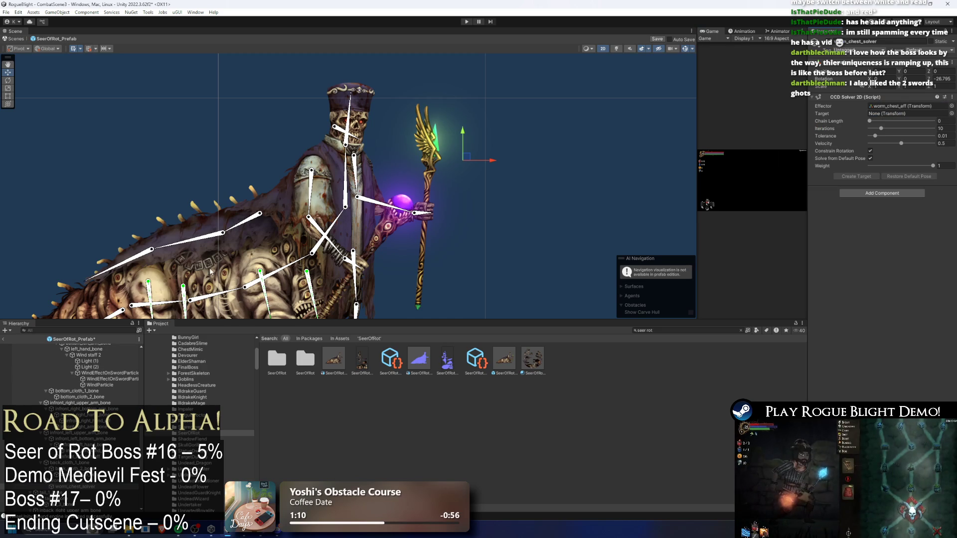
- Move worm_chest_solver back out from under worm_chest_eff and raise its chain length to 2
{"action": "left_click_drag", "start_coordinate": [211, 272], "coordinate": [326, 194]}
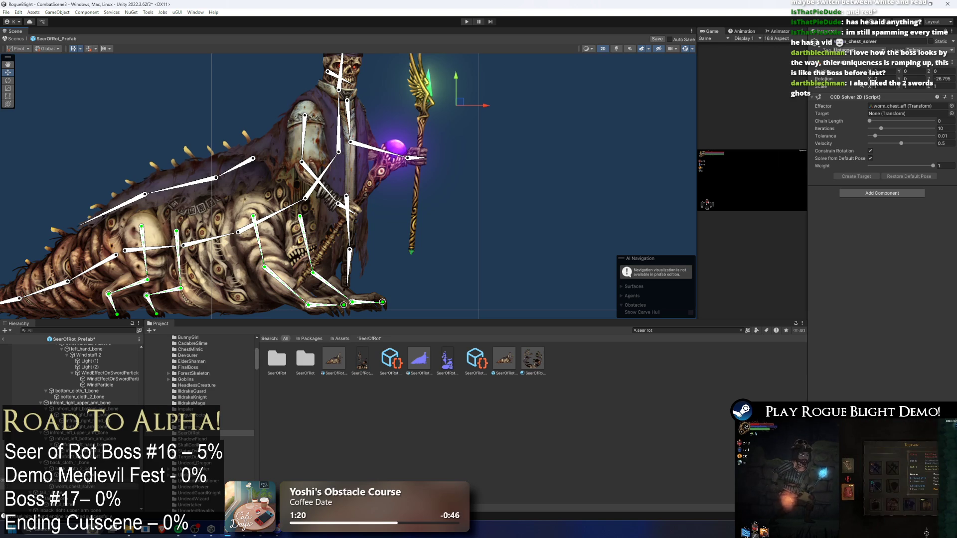
{"action": "scroll", "coordinate": [91, 492], "scroll_direction": "down", "scroll_amount": 8}
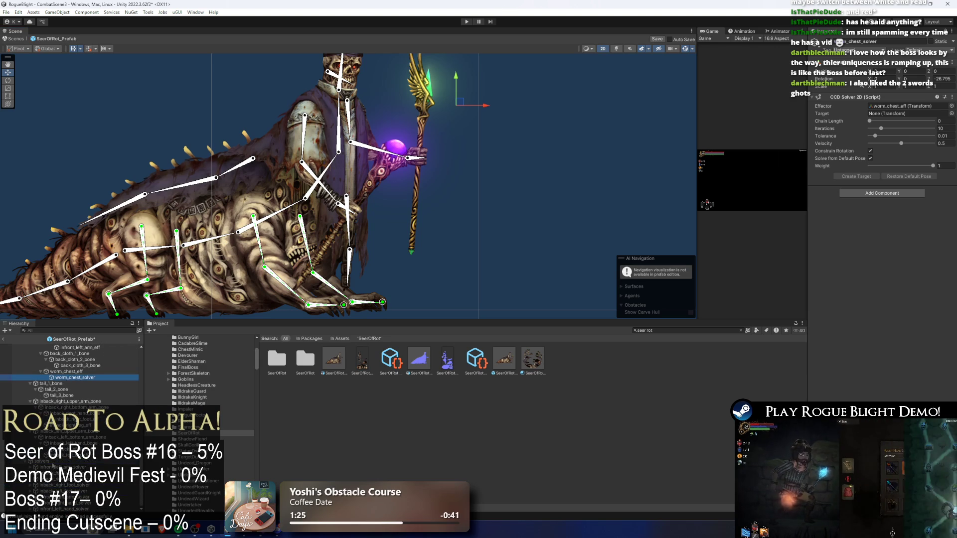
{"action": "key", "text": "ctrl+z"}
{"action": "left_click", "coordinate": [885, 121]}
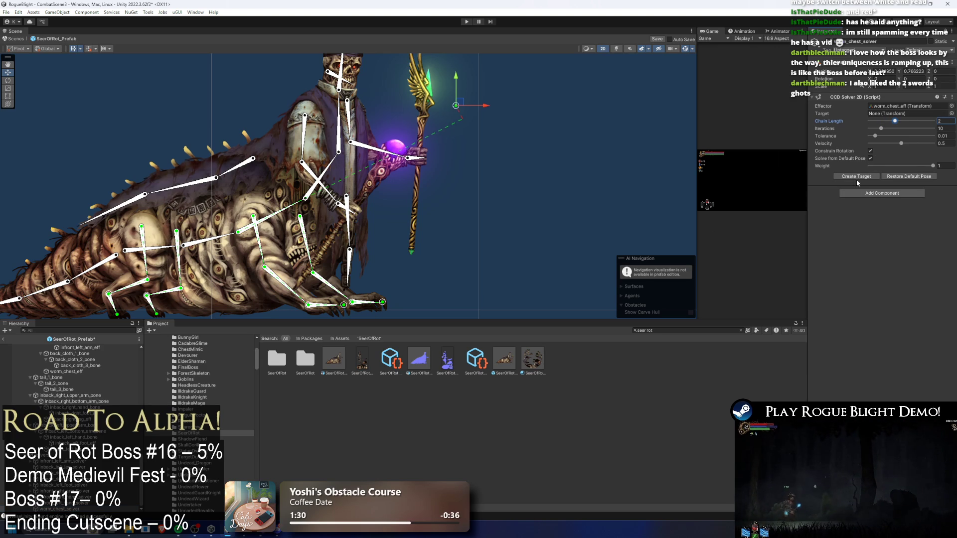
{"action": "left_click", "coordinate": [632, 183]}
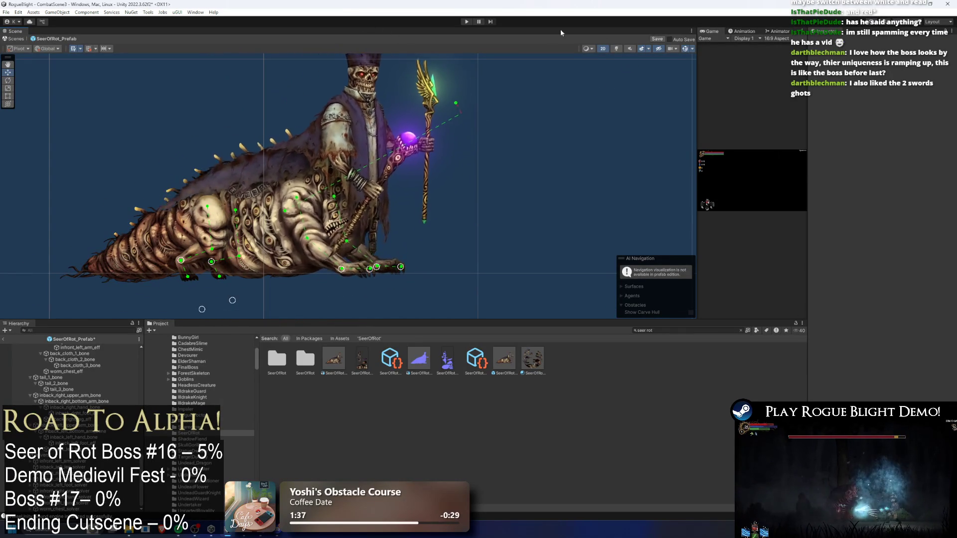
- Select worm_chest_solver and drag its chest IK target up-left so the Seer rises upright
{"action": "left_click", "coordinate": [261, 219]}
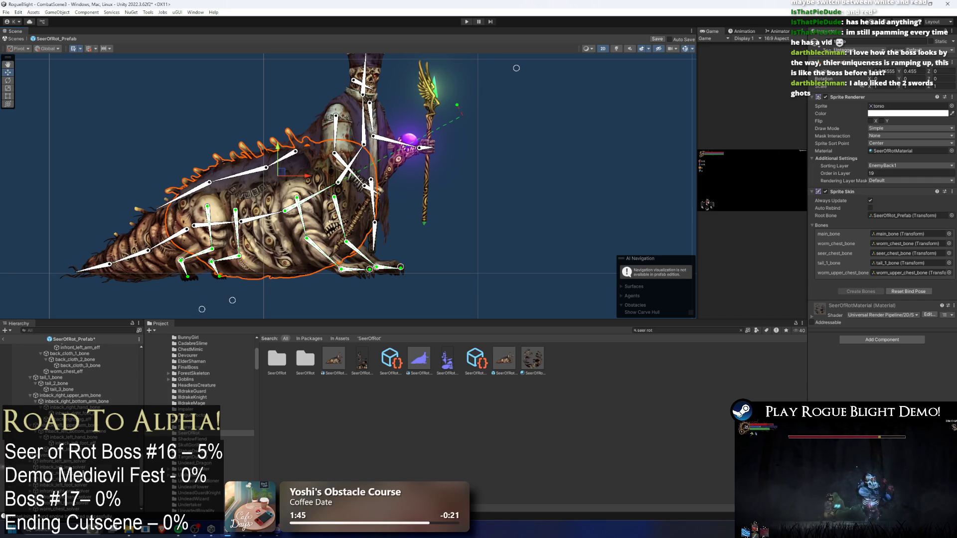
{"action": "left_click", "coordinate": [60, 509]}
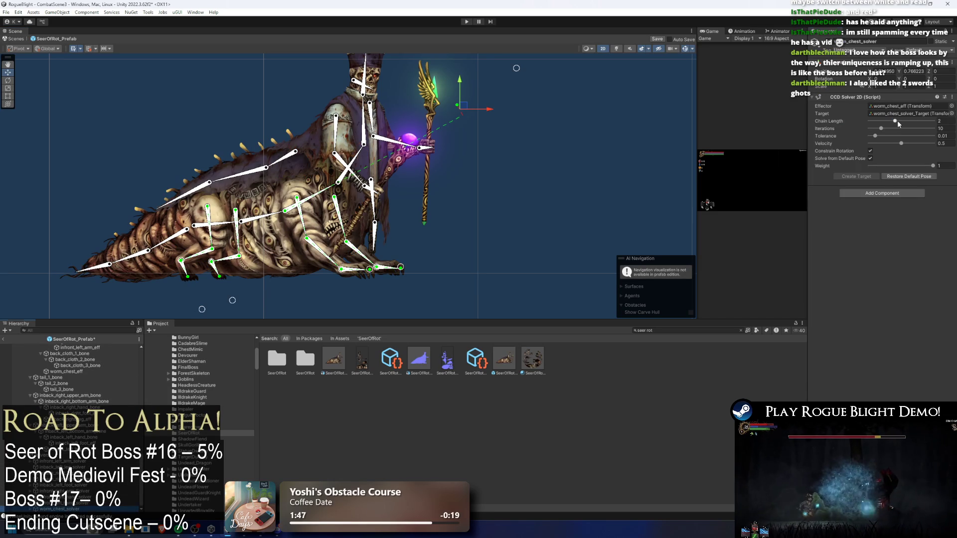
{"action": "left_click", "coordinate": [549, 139]}
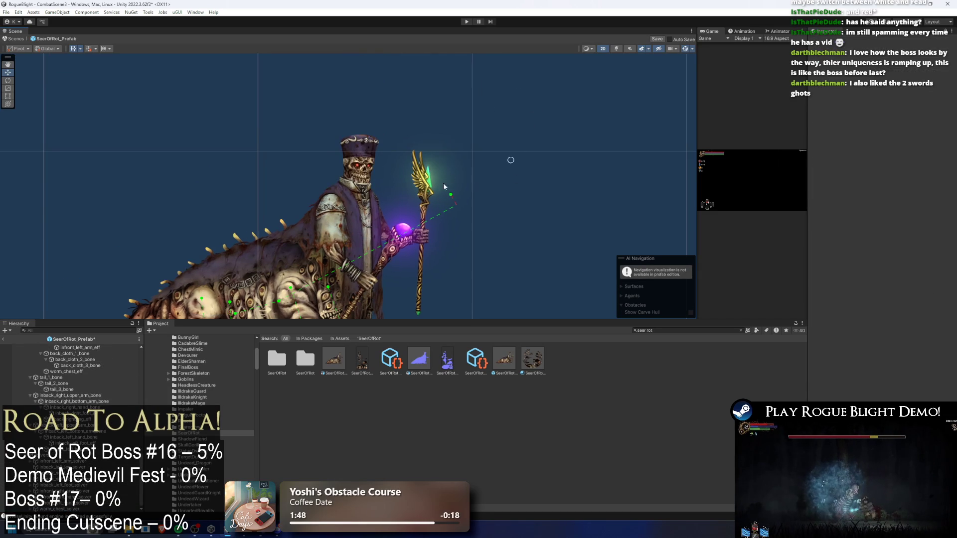
{"action": "mouse_move", "coordinate": [550, 199]}
{"action": "left_mouse_down"}
{"action": "mouse_move", "coordinate": [481, 78]}
{"action": "mouse_move", "coordinate": [487, 85]}
{"action": "mouse_move", "coordinate": [481, 58]}
{"action": "left_mouse_up"}
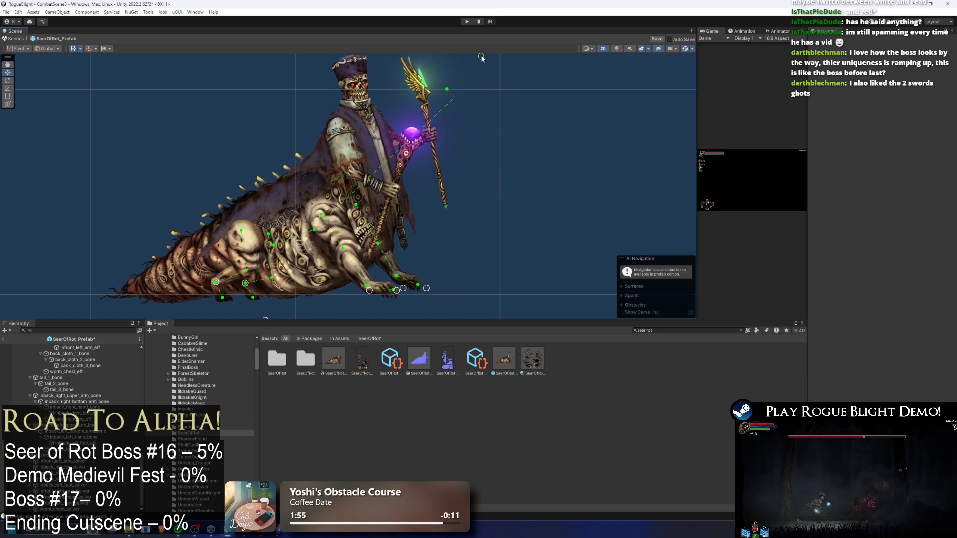
{"action": "scroll", "coordinate": [285, 187], "scroll_direction": "up", "scroll_amount": 2}
{"action": "left_click", "coordinate": [270, 194]}
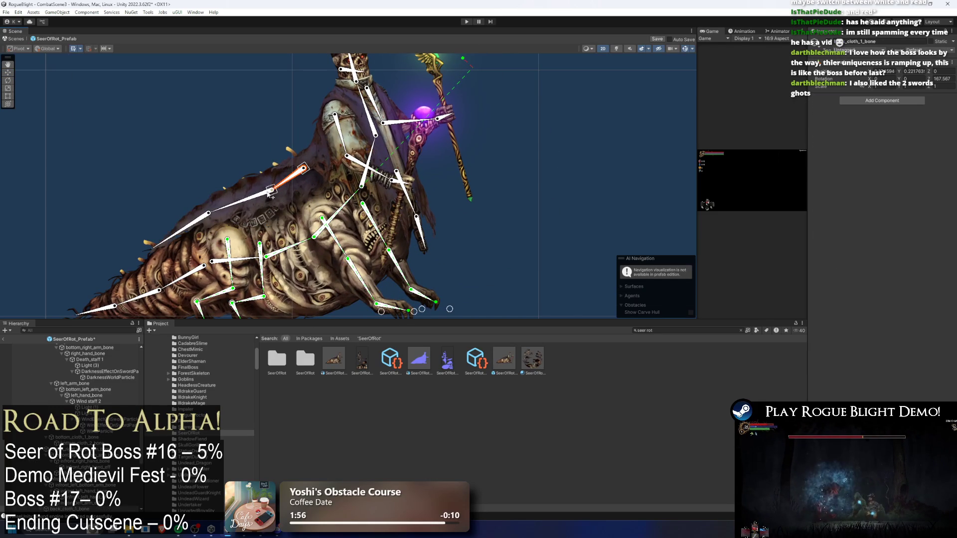
- Move the IK target to re-pose the staff arm and rotate a body bone nearly horizontal
{"action": "left_click", "coordinate": [181, 232]}
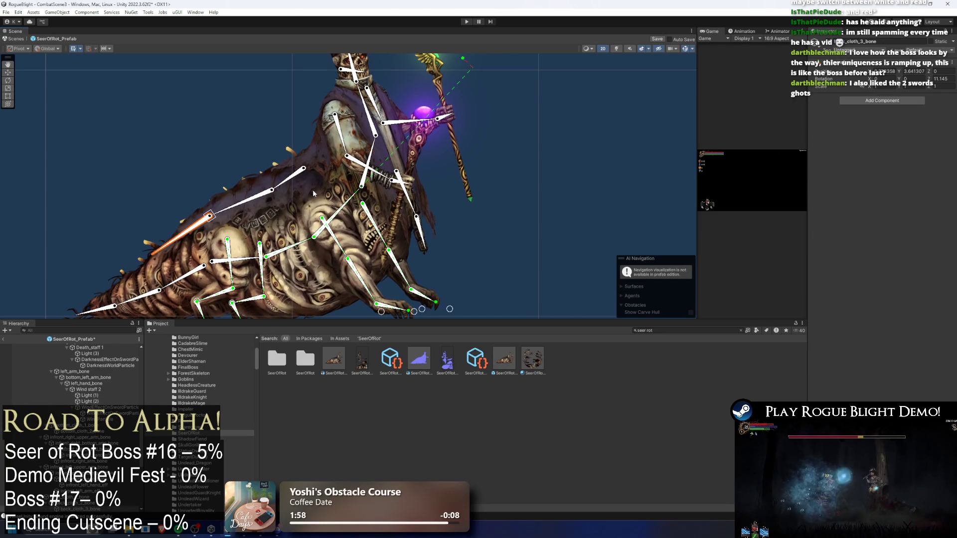
{"action": "scroll", "coordinate": [314, 193], "scroll_direction": "down", "scroll_amount": 2}
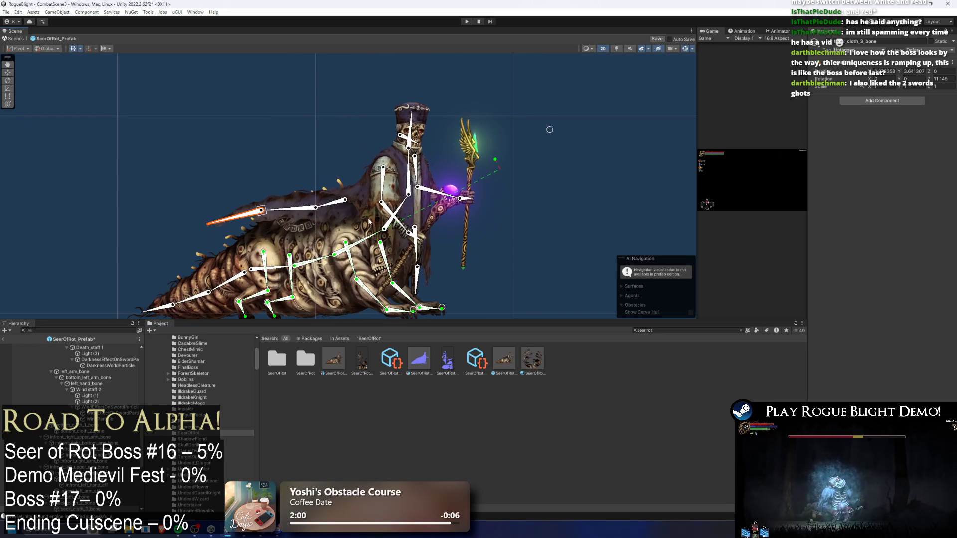
{"action": "left_click", "coordinate": [418, 188]}
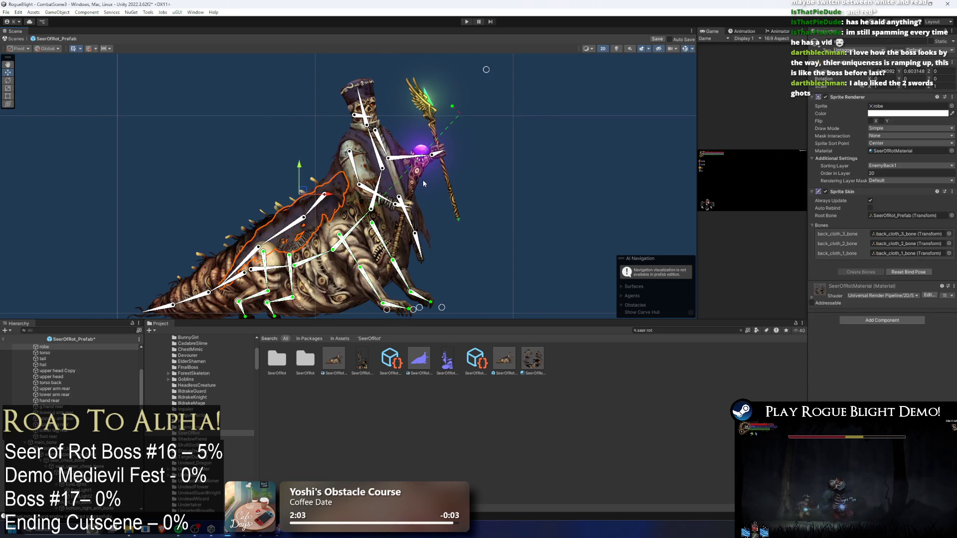
{"action": "mouse_move", "coordinate": [486, 75]}
{"action": "left_mouse_down"}
{"action": "mouse_move", "coordinate": [572, 152]}
{"action": "mouse_move", "coordinate": [448, 104]}
{"action": "mouse_move", "coordinate": [458, 134]}
{"action": "mouse_move", "coordinate": [439, 142]}
{"action": "mouse_move", "coordinate": [519, 202]}
{"action": "mouse_move", "coordinate": [494, 149]}
{"action": "mouse_move", "coordinate": [514, 159]}
{"action": "mouse_move", "coordinate": [429, 87]}
{"action": "mouse_move", "coordinate": [476, 128]}
{"action": "mouse_move", "coordinate": [495, 166]}
{"action": "mouse_move", "coordinate": [451, 35]}
{"action": "mouse_move", "coordinate": [494, 145]}
{"action": "mouse_move", "coordinate": [452, 55]}
{"action": "left_mouse_up"}
{"action": "left_click", "coordinate": [281, 193]}
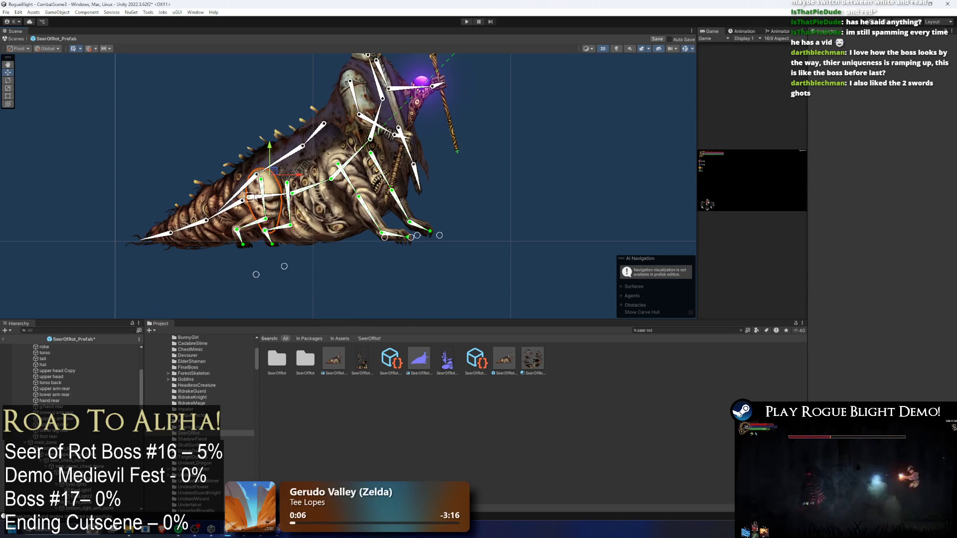
{"action": "left_click_drag", "start_coordinate": [281, 192], "coordinate": [293, 191]}
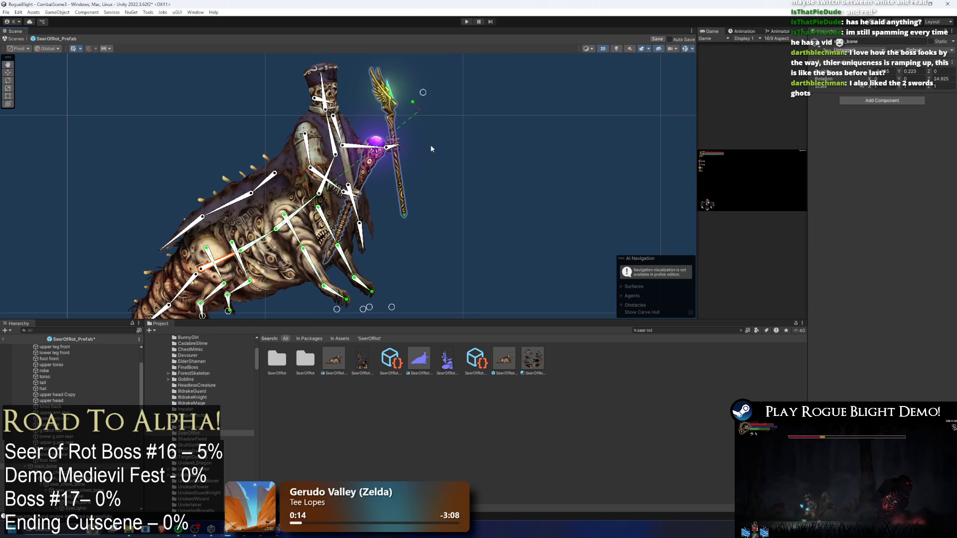
{"action": "mouse_move", "coordinate": [233, 185]}
{"action": "left_mouse_down"}
{"action": "mouse_move", "coordinate": [234, 198]}
{"action": "mouse_move", "coordinate": [233, 177]}
{"action": "mouse_move", "coordinate": [244, 178]}
{"action": "mouse_move", "coordinate": [244, 166]}
{"action": "left_mouse_up"}
- Rotate leg and robe bones to test the robe's deformation, undoing the last rotation
{"action": "left_click", "coordinate": [244, 165]}
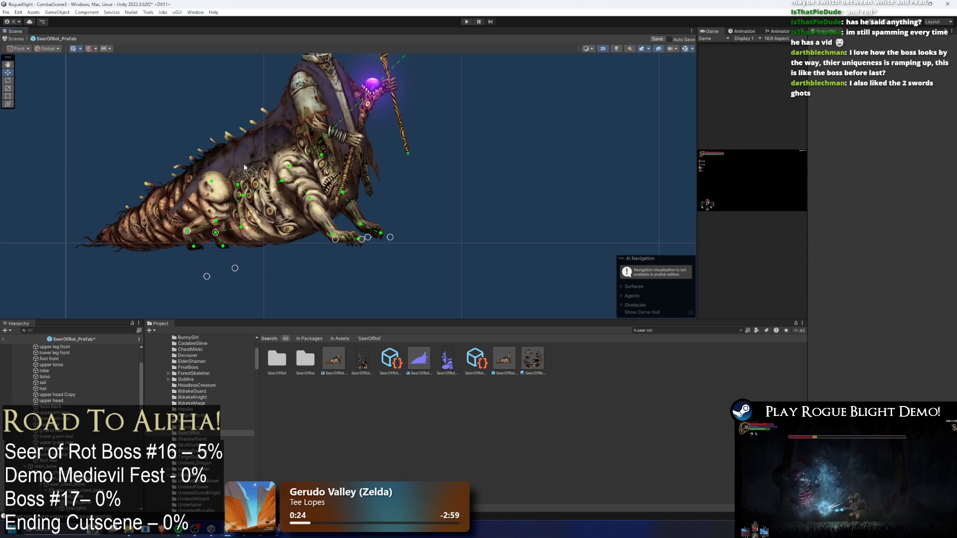
{"action": "left_click_drag", "start_coordinate": [236, 199], "coordinate": [236, 200]}
{"action": "left_click", "coordinate": [236, 272]}
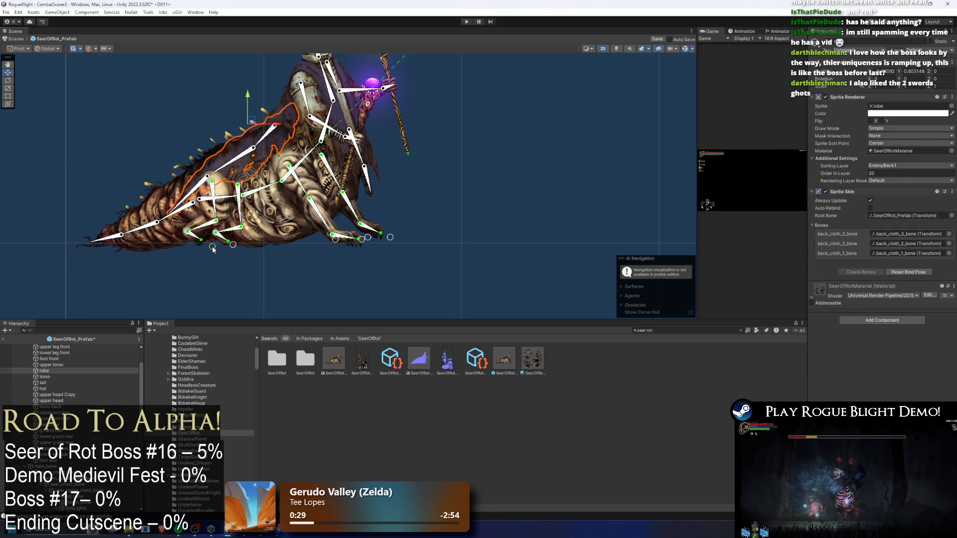
{"action": "left_click_drag", "start_coordinate": [246, 194], "coordinate": [227, 194]}
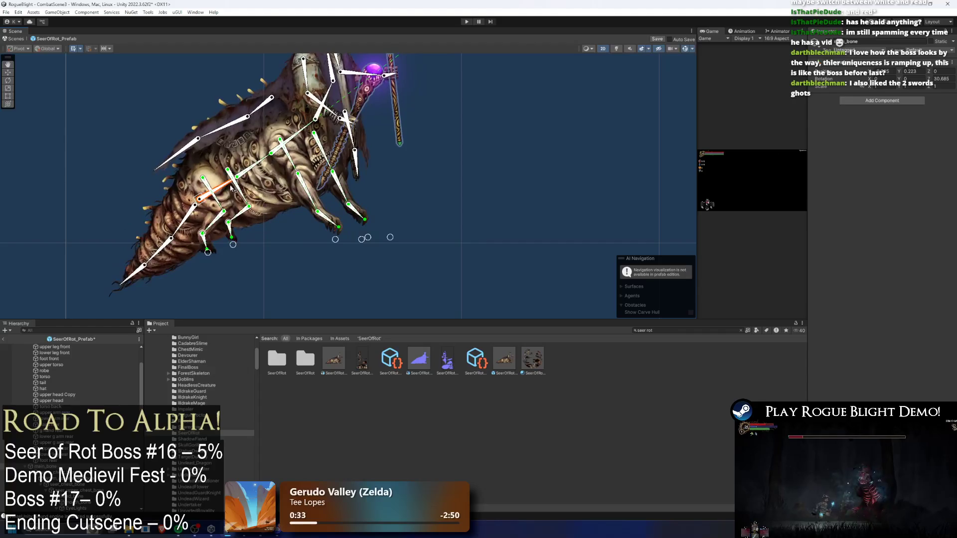
{"action": "left_click", "coordinate": [229, 247]}
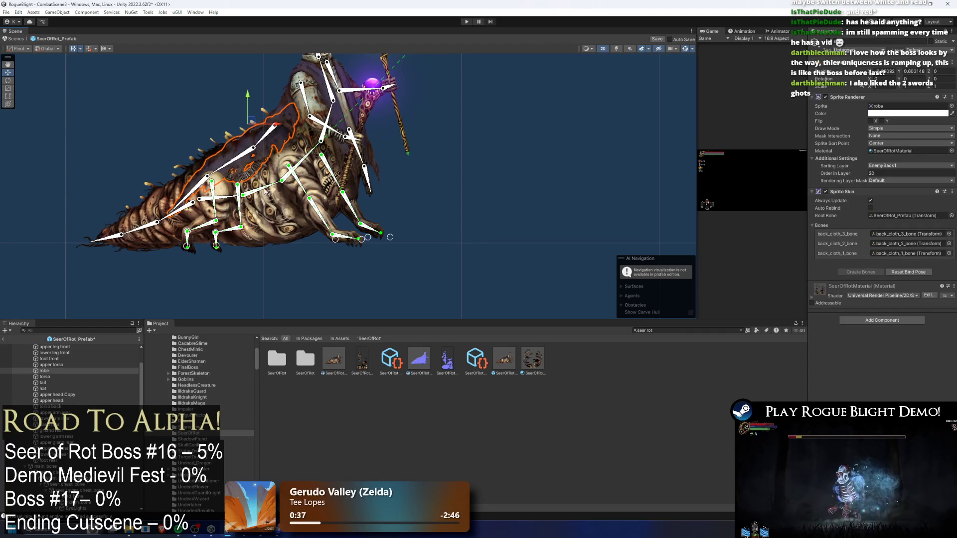
{"action": "left_click_drag", "start_coordinate": [227, 198], "coordinate": [186, 246]}
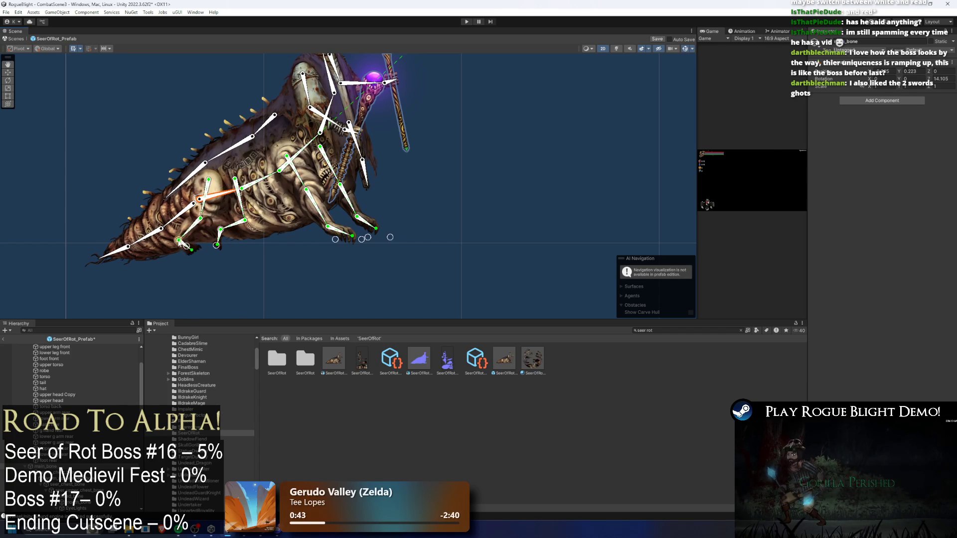
{"action": "key", "text": "ctrl+z"}
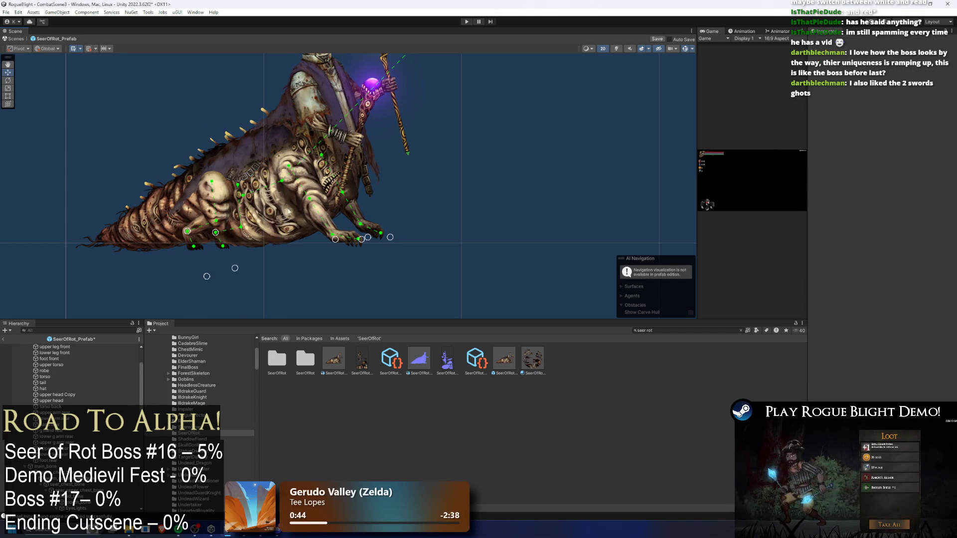
{"action": "left_click", "coordinate": [268, 187]}
{"action": "left_click", "coordinate": [310, 164]}
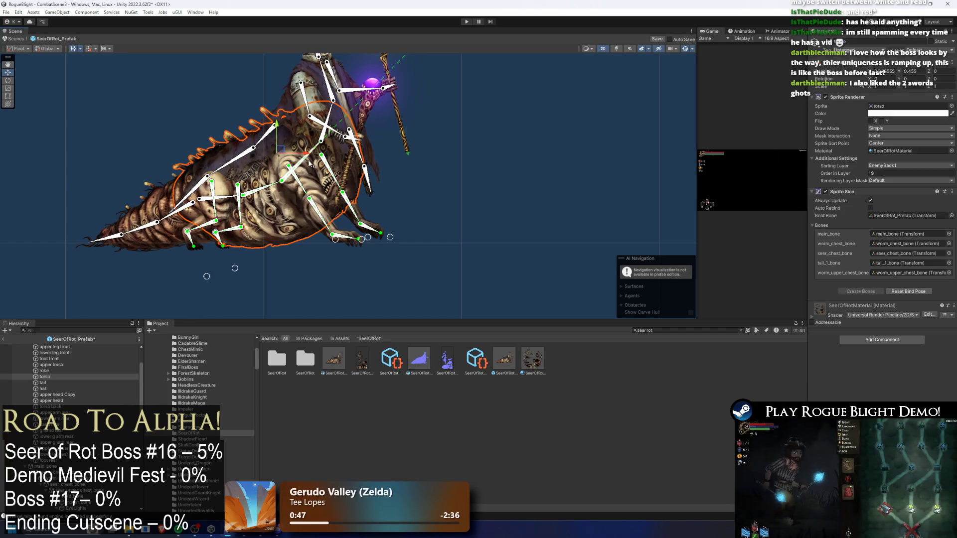
- Flex the chest bone through a test pose, undo it, and select inback_right_leg_eff
{"action": "mouse_move", "coordinate": [217, 204]}
{"action": "left_mouse_down"}
{"action": "mouse_move", "coordinate": [218, 216]}
{"action": "mouse_move", "coordinate": [192, 166]}
{"action": "mouse_move", "coordinate": [208, 191]}
{"action": "mouse_move", "coordinate": [230, 189]}
{"action": "mouse_move", "coordinate": [234, 200]}
{"action": "mouse_move", "coordinate": [232, 174]}
{"action": "mouse_move", "coordinate": [266, 211]}
{"action": "mouse_move", "coordinate": [148, 193]}
{"action": "mouse_move", "coordinate": [218, 155]}
{"action": "mouse_move", "coordinate": [243, 166]}
{"action": "left_mouse_up"}
{"action": "key", "text": "ctrl+z"}
{"action": "left_click", "coordinate": [266, 211]}
{"action": "left_click", "coordinate": [245, 193]}
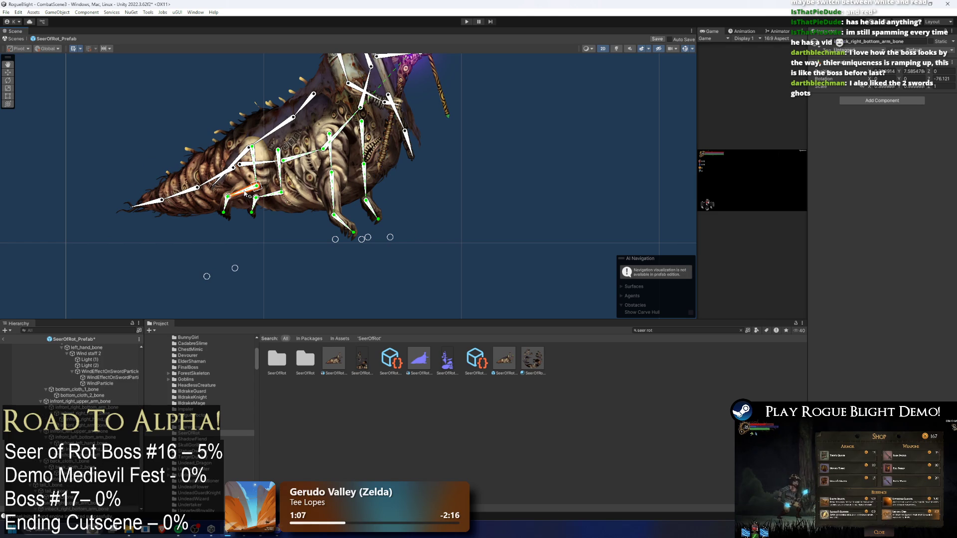
{"action": "scroll", "coordinate": [70, 423], "scroll_direction": "down", "scroll_amount": 3}
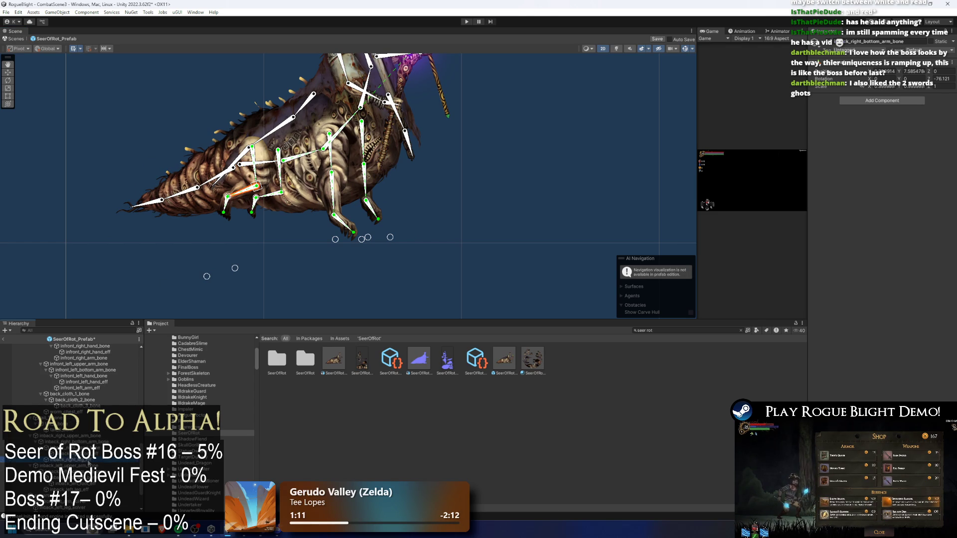
{"action": "left_click", "coordinate": [89, 461]}
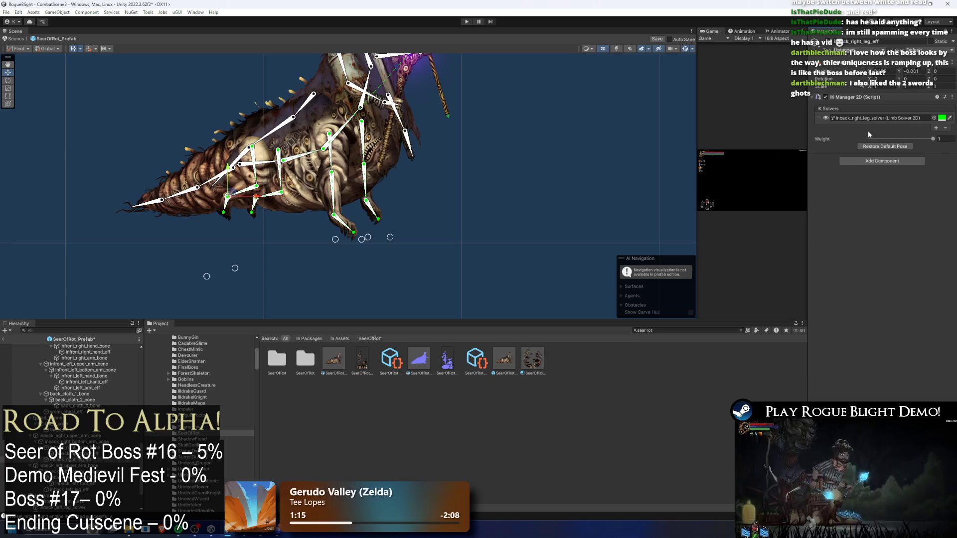
- Re-pose the upper arm bone, then create and undo a target on inback_right_leg_solver
{"action": "scroll", "coordinate": [244, 174], "scroll_direction": "up", "scroll_amount": 2}
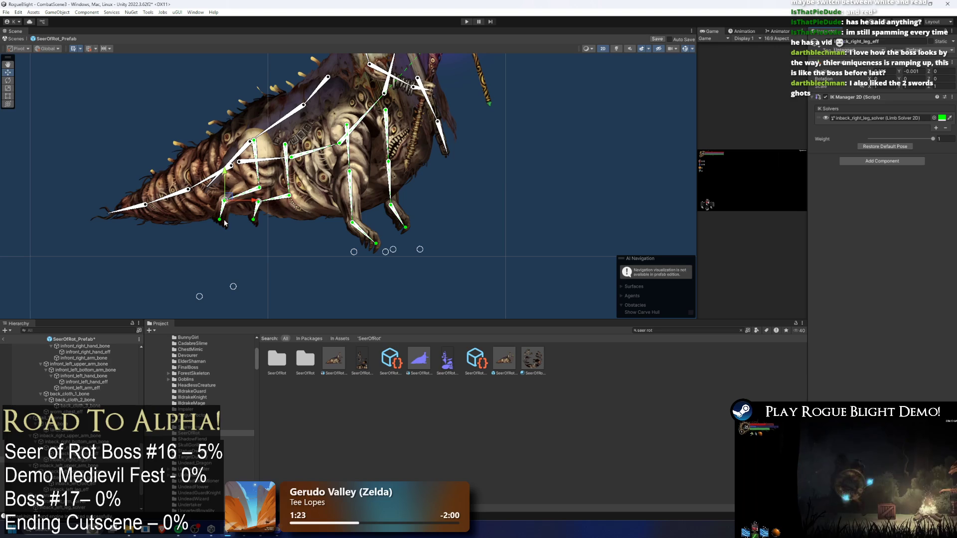
{"action": "left_click_drag", "start_coordinate": [248, 166], "coordinate": [237, 191]}
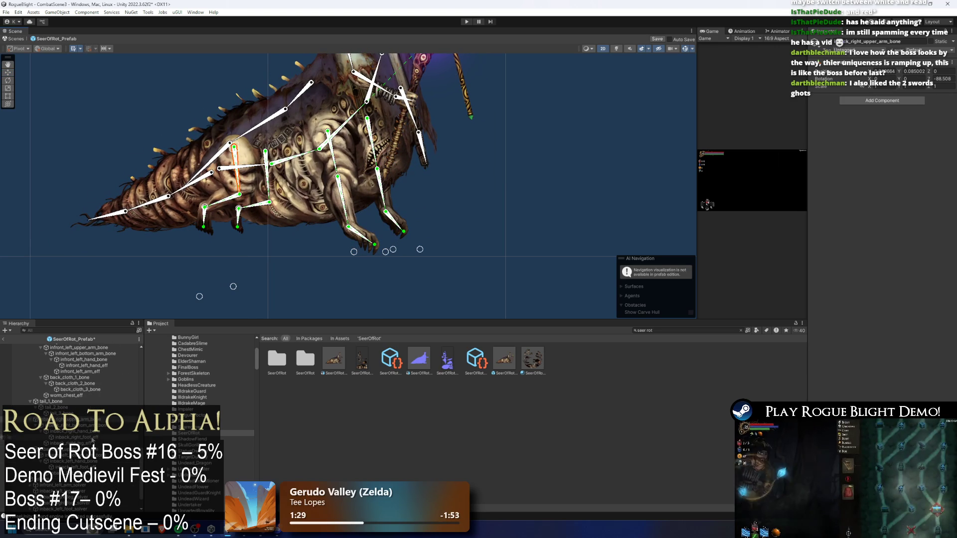
{"action": "left_click", "coordinate": [93, 442]}
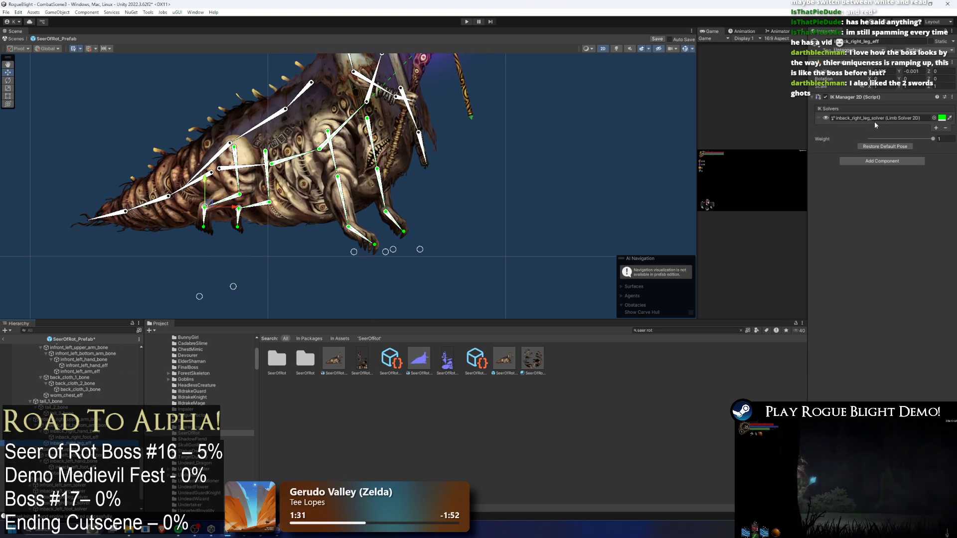
{"action": "left_click", "coordinate": [875, 120]}
{"action": "double_click", "coordinate": [877, 118]}
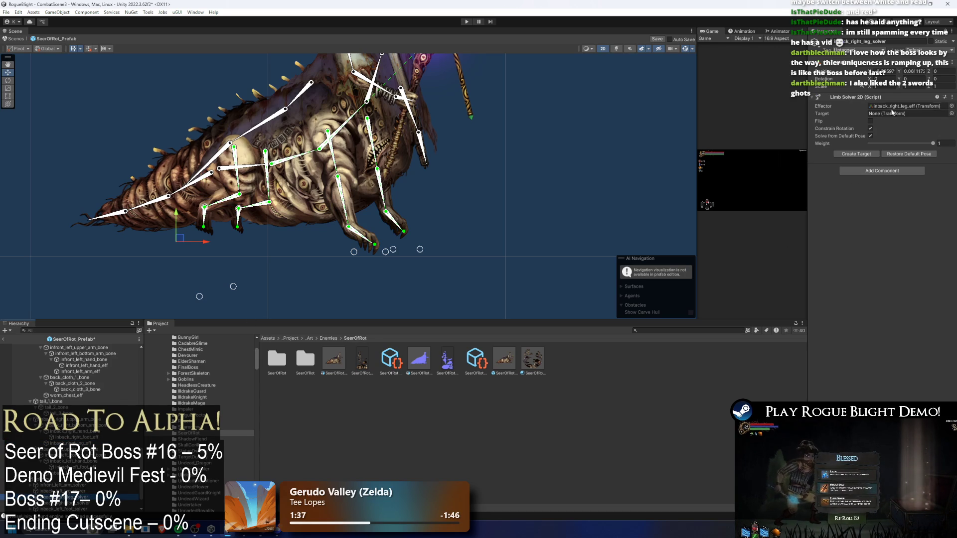
{"action": "left_click", "coordinate": [858, 155]}
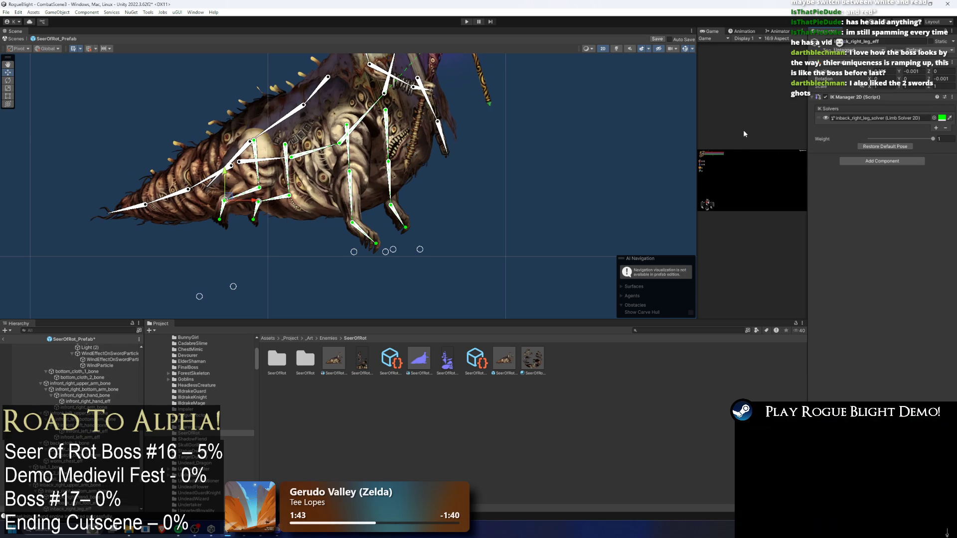
{"action": "key", "text": "ctrl+z"}
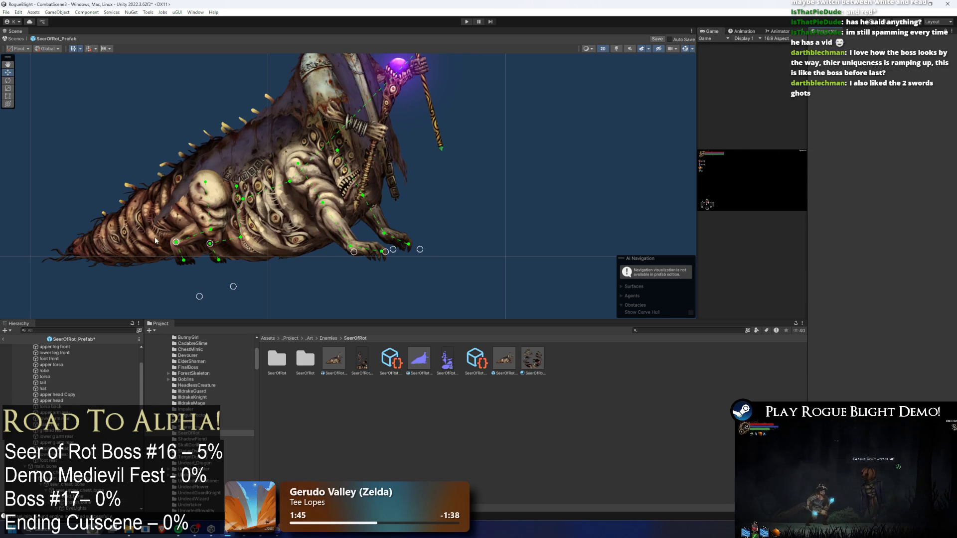
- Compare the back-left leg solver against the back-right leg solver
{"action": "left_click", "coordinate": [227, 229]}
{"action": "left_click", "coordinate": [205, 232]}
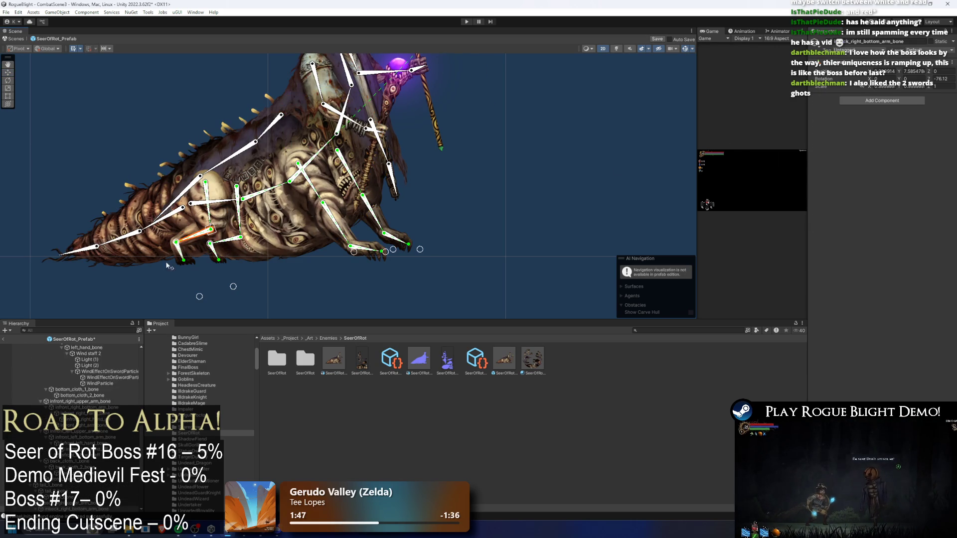
{"action": "left_click", "coordinate": [210, 243]}
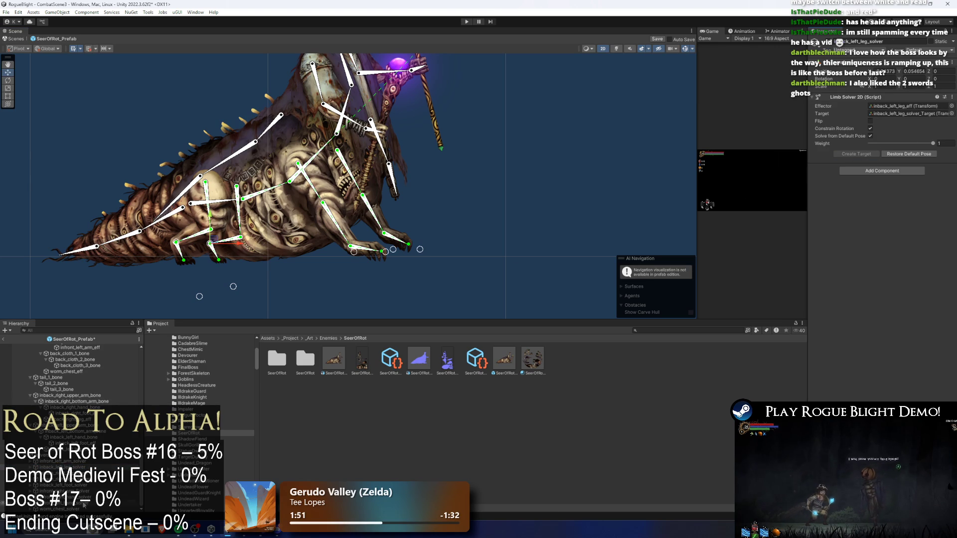
{"action": "left_click", "coordinate": [175, 242]}
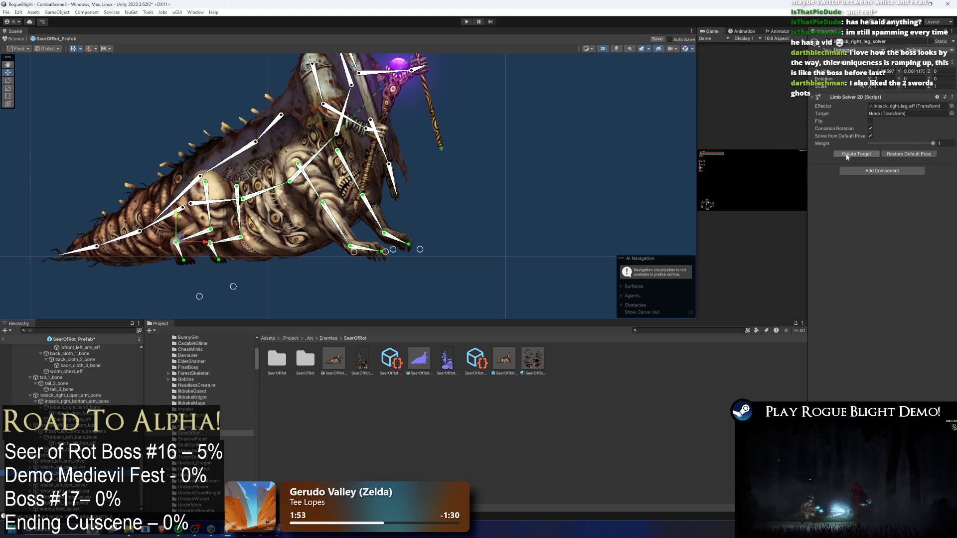
{"action": "left_click", "coordinate": [196, 206]}
- Test-pose the rig by dragging the front leg, rear foot target and root bone
{"action": "mouse_move", "coordinate": [195, 206]}
{"action": "left_mouse_down"}
{"action": "mouse_move", "coordinate": [101, 189]}
{"action": "mouse_move", "coordinate": [133, 204]}
{"action": "mouse_move", "coordinate": [199, 182]}
{"action": "mouse_move", "coordinate": [168, 192]}
{"action": "mouse_move", "coordinate": [184, 199]}
{"action": "left_mouse_up"}
{"action": "mouse_move", "coordinate": [150, 191]}
{"action": "left_mouse_down"}
{"action": "mouse_move", "coordinate": [153, 208]}
{"action": "mouse_move", "coordinate": [435, 205]}
{"action": "left_mouse_up"}
{"action": "key", "text": "ctrl+z"}
{"action": "left_click_drag", "start_coordinate": [353, 252], "coordinate": [265, 252]}
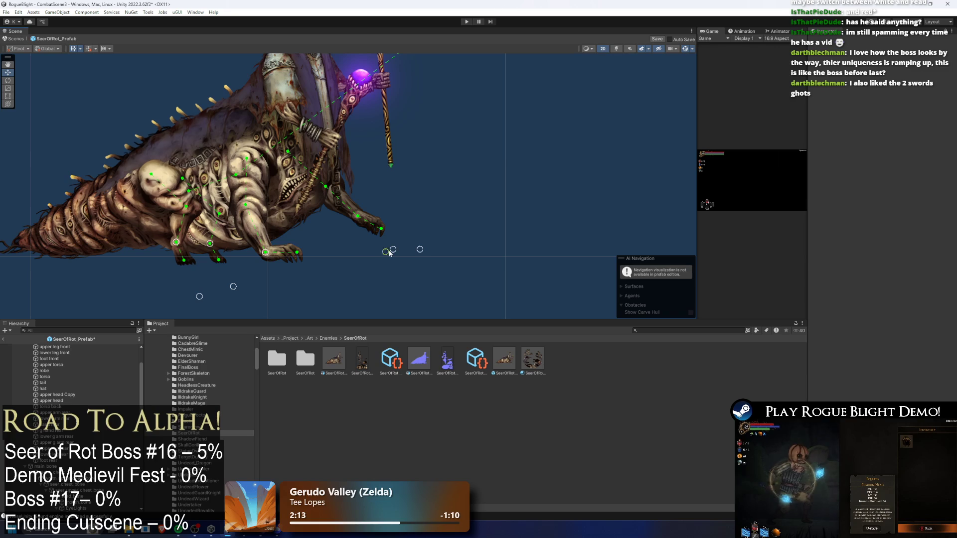
{"action": "mouse_move", "coordinate": [391, 253]}
{"action": "left_mouse_down"}
{"action": "mouse_move", "coordinate": [283, 258]}
{"action": "mouse_move", "coordinate": [300, 250]}
{"action": "left_mouse_up"}
{"action": "left_click", "coordinate": [157, 201]}
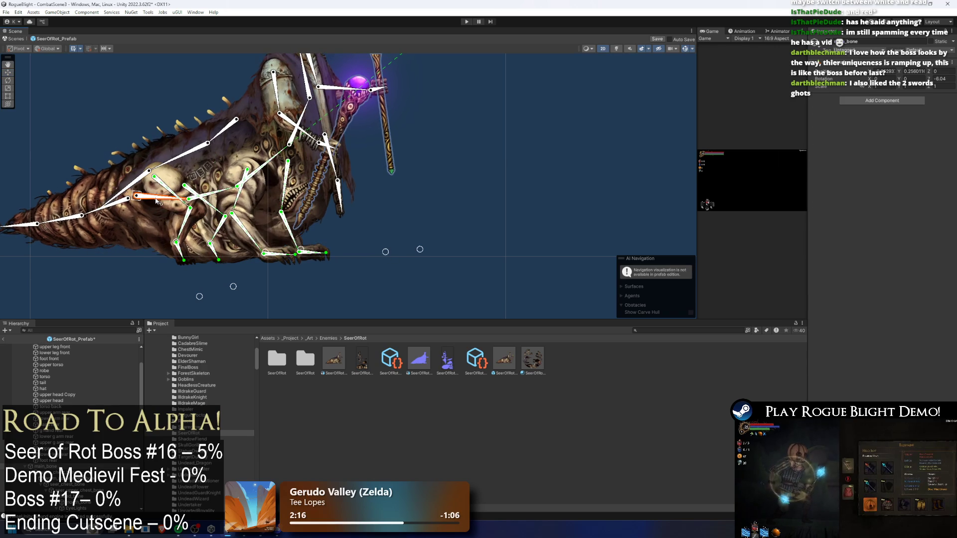
{"action": "left_click_drag", "start_coordinate": [157, 201], "coordinate": [295, 218]}
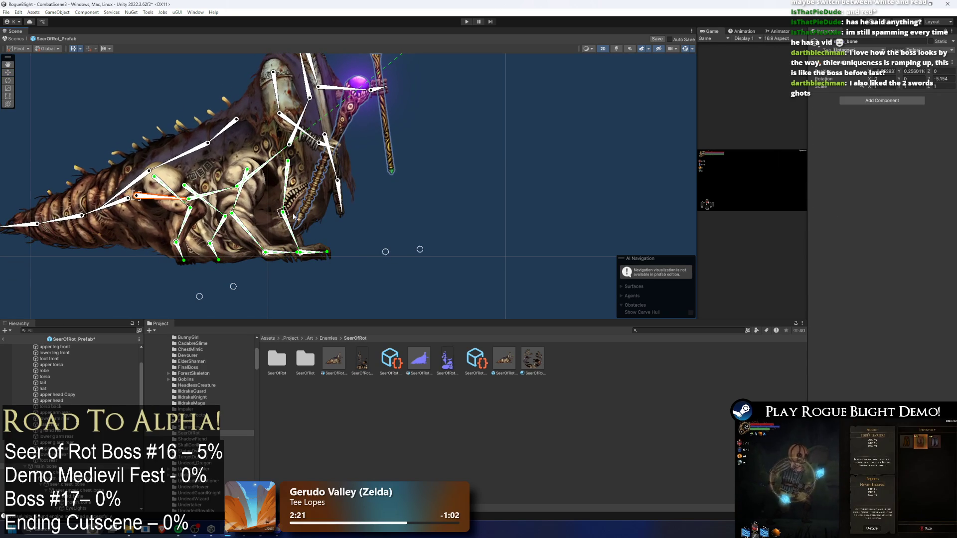
{"action": "left_click_drag", "start_coordinate": [144, 198], "coordinate": [181, 198]}
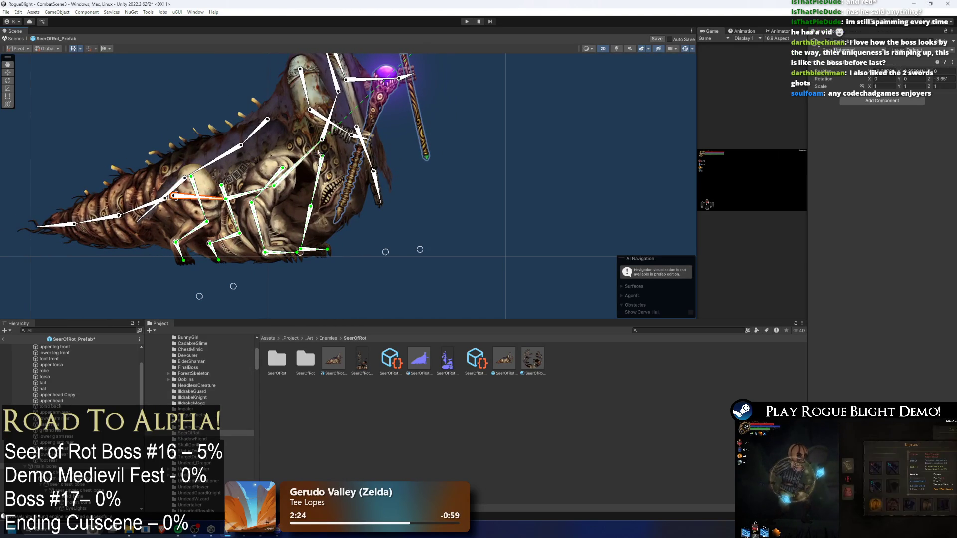
- Undo the pose edits to restore the upright rest pose and reselect the boss rig
{"action": "scroll", "coordinate": [369, 130], "scroll_direction": "down", "scroll_amount": 2}
{"action": "key", "text": "ctrl+z"}
{"action": "key", "text": "ctrl+z"}
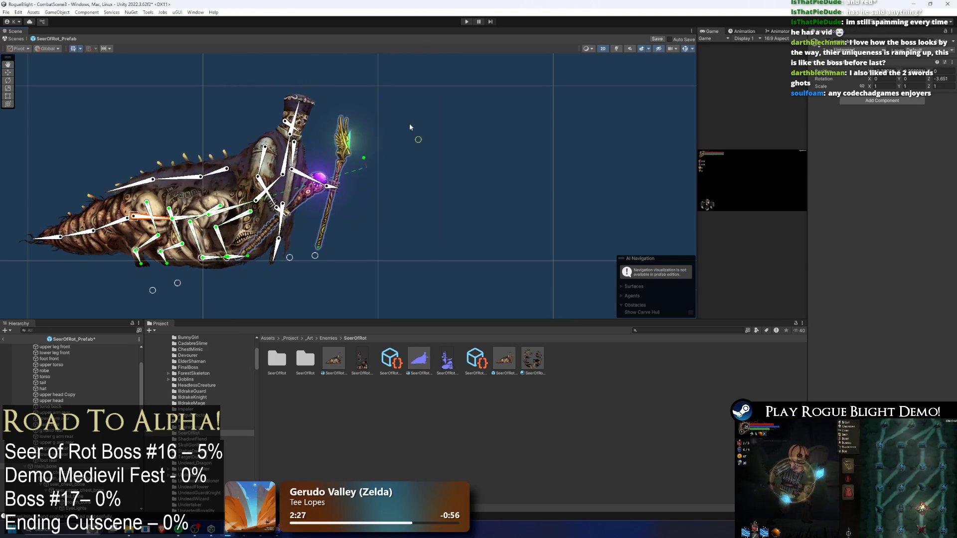
{"action": "left_click_drag", "start_coordinate": [385, 121], "coordinate": [394, 146]}
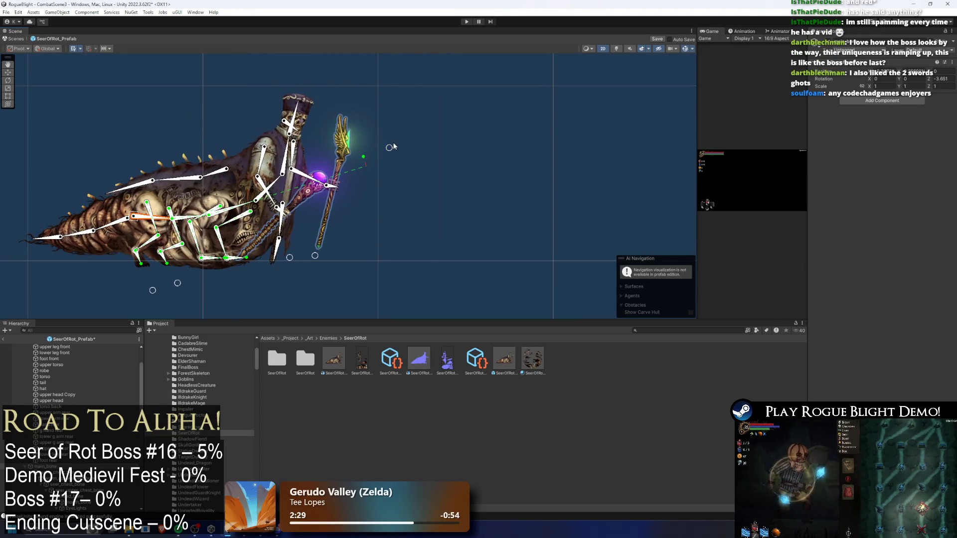
{"action": "key", "text": "ctrl+z"}
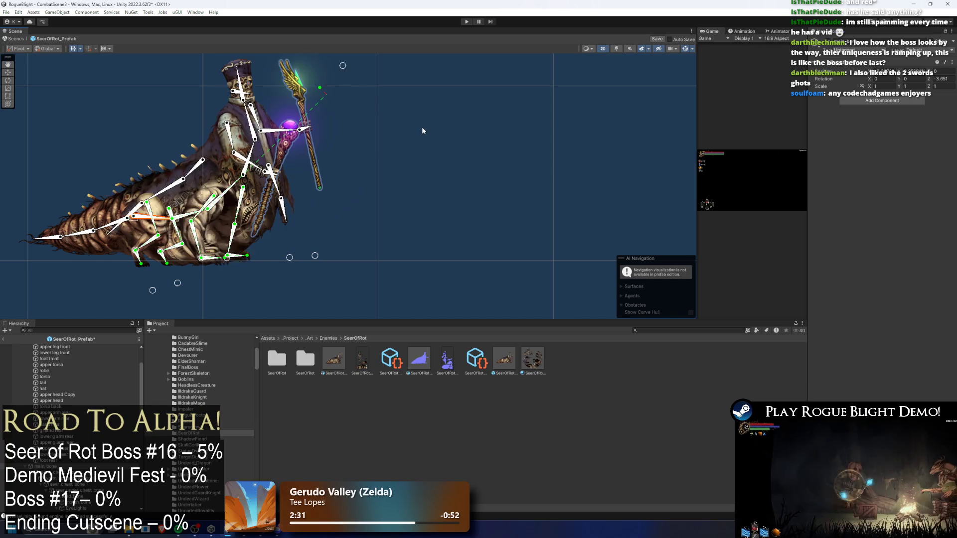
{"action": "key", "text": "ctrl+z"}
{"action": "key", "text": "ctrl+z"}
{"action": "key", "text": "ctrl+z"}
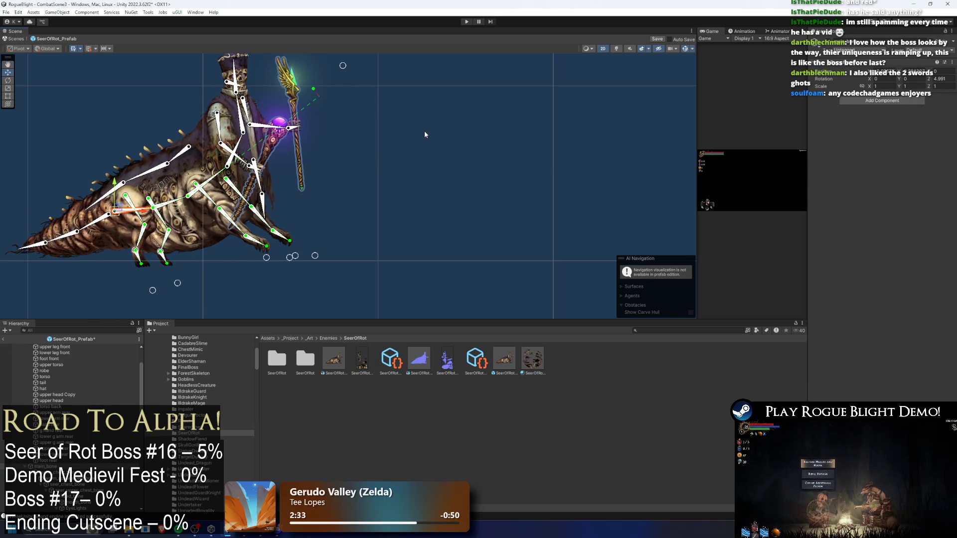
{"action": "key", "text": "ctrl+z"}
{"action": "key", "text": "ctrl+z"}
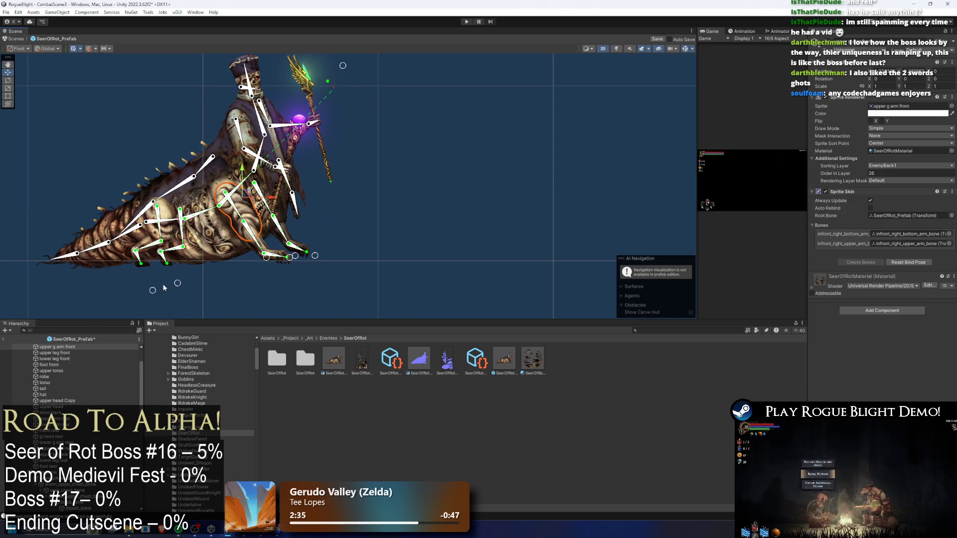
{"action": "scroll", "coordinate": [94, 383], "scroll_direction": "down", "scroll_amount": 5}
{"action": "key", "text": "ctrl+z"}
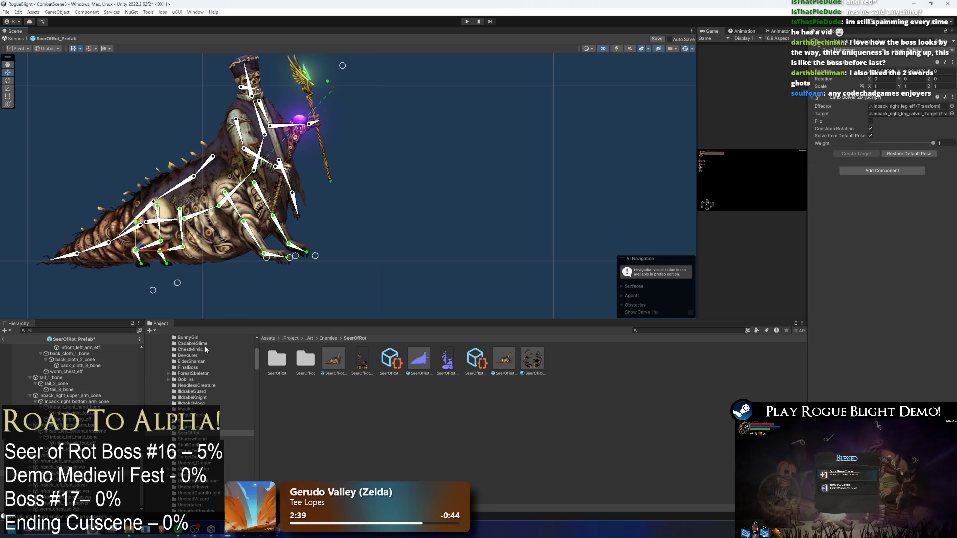
{"action": "scroll", "coordinate": [398, 148], "scroll_direction": "down", "scroll_amount": 3}
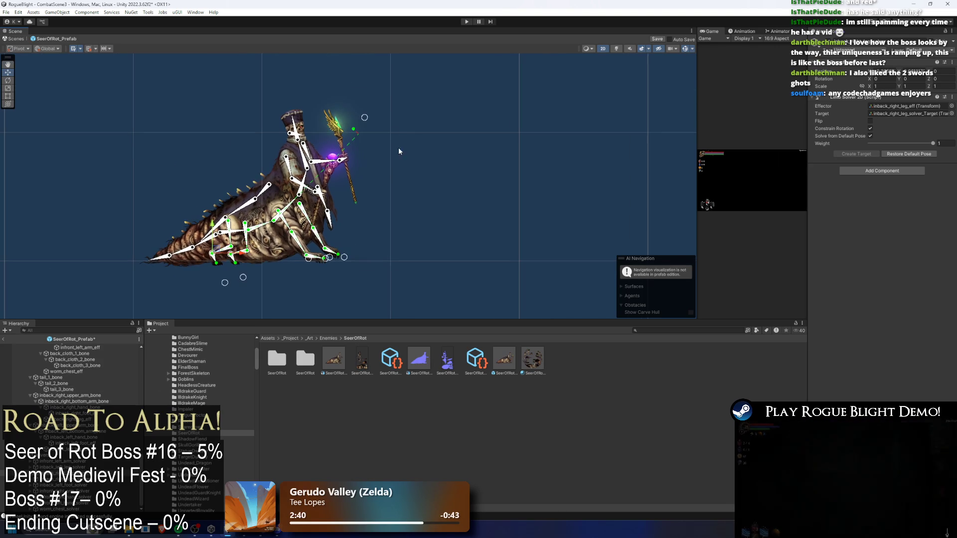
{"action": "left_click", "coordinate": [375, 121]}
{"action": "scroll", "coordinate": [348, 254], "scroll_direction": "up", "scroll_amount": 1}
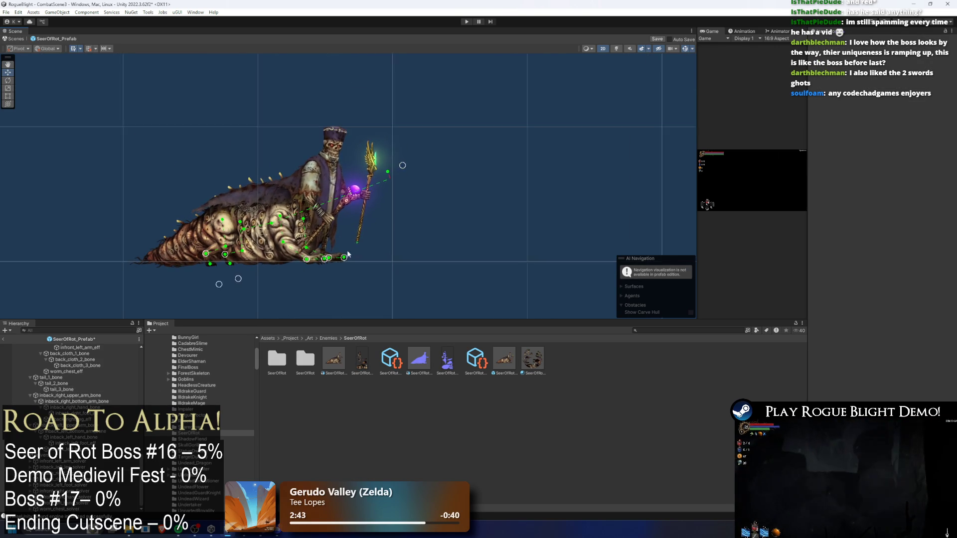
{"action": "scroll", "coordinate": [348, 254], "scroll_direction": "up", "scroll_amount": 1}
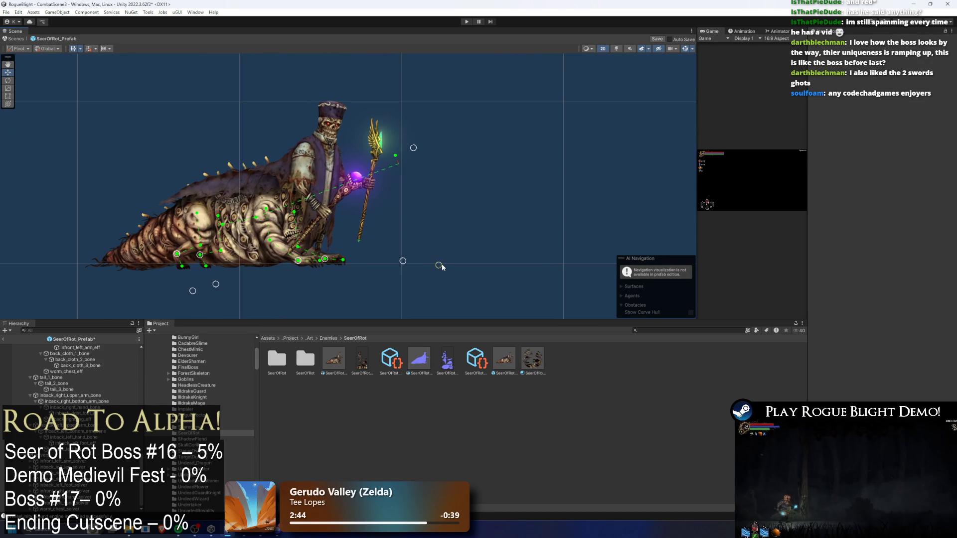
{"action": "left_click", "coordinate": [266, 232]}
{"action": "scroll", "coordinate": [264, 229], "scroll_direction": "up", "scroll_amount": 1}
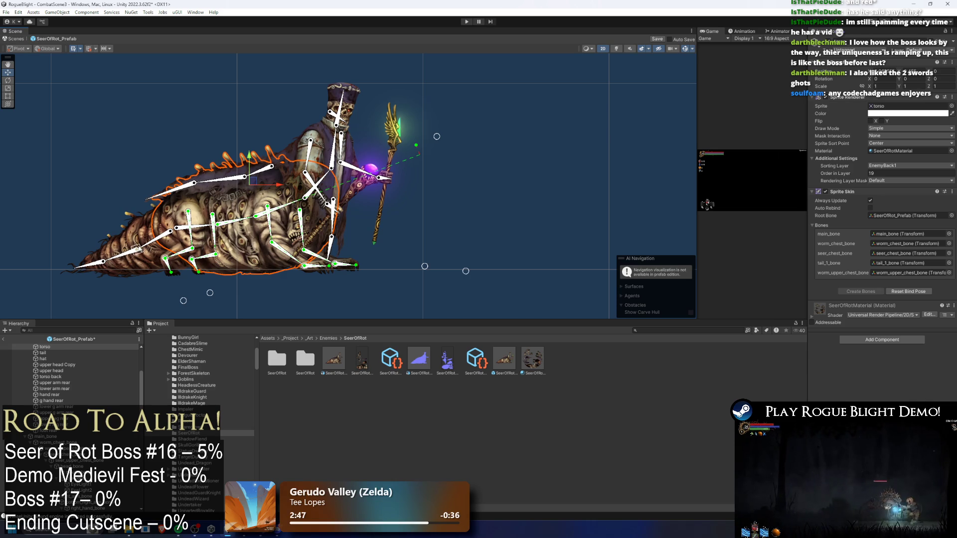
- Swing the tail and rotate seer_upper_chest_bone to lift the upper body and staff
{"action": "left_click_drag", "start_coordinate": [145, 227], "coordinate": [139, 239]}
{"action": "left_click", "coordinate": [257, 184]}
{"action": "scroll", "coordinate": [256, 184], "scroll_direction": "up", "scroll_amount": 1}
{"action": "left_click", "coordinate": [257, 184]}
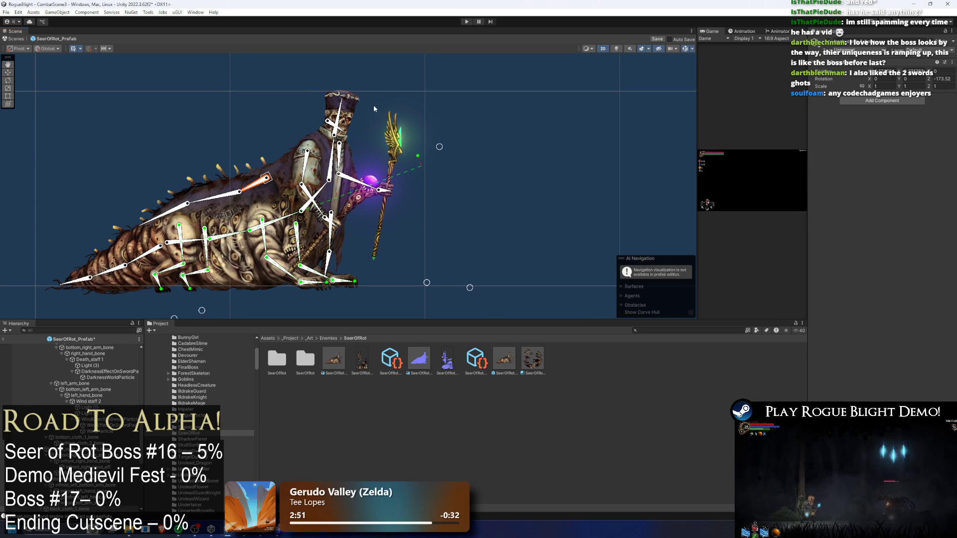
{"action": "left_click_drag", "start_coordinate": [319, 196], "coordinate": [332, 110]}
- Select head_bone, then bottom_right_arm_bone, bringing more of the body into view
{"action": "scroll", "coordinate": [332, 110], "scroll_direction": "up", "scroll_amount": 2}
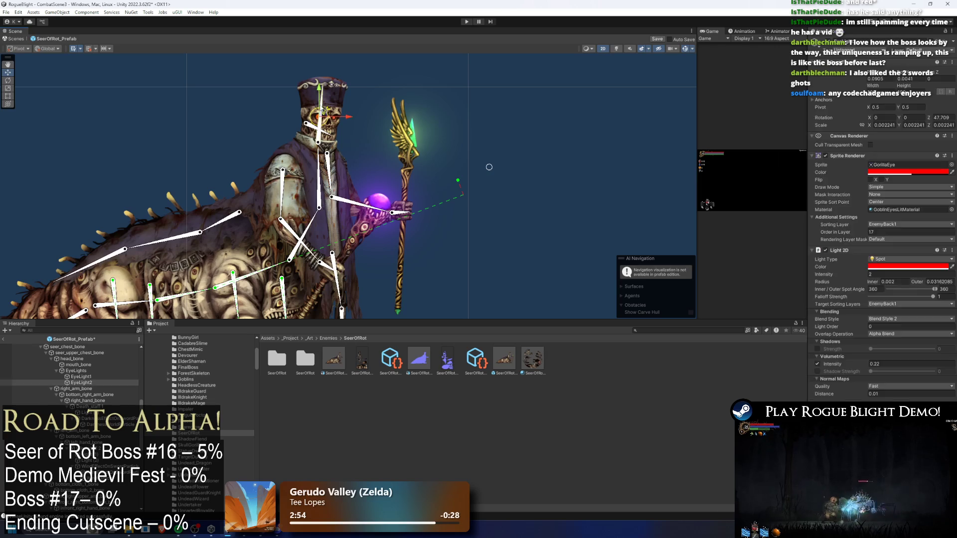
{"action": "left_click", "coordinate": [319, 118]}
{"action": "scroll", "coordinate": [292, 124], "scroll_direction": "up", "scroll_amount": 2}
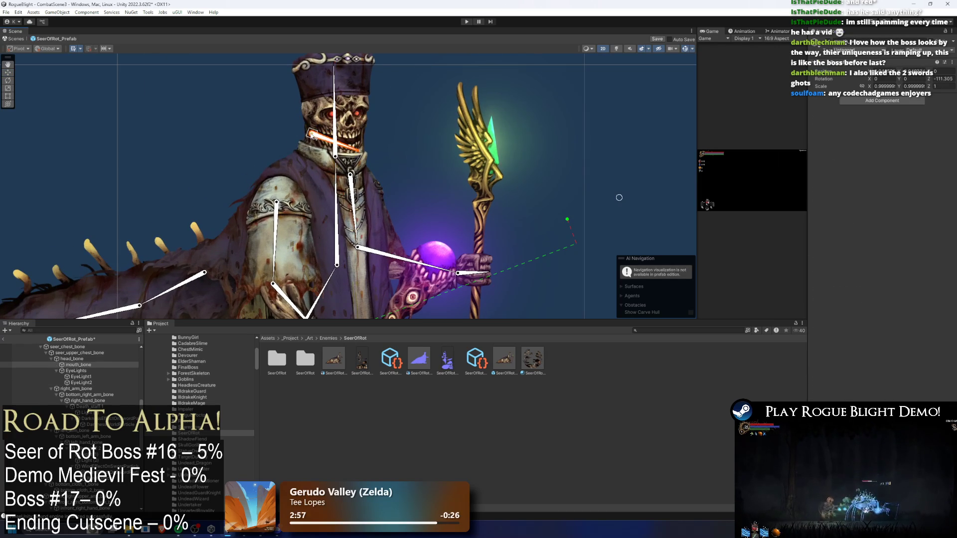
{"action": "scroll", "coordinate": [409, 167], "scroll_direction": "up", "scroll_amount": 1}
{"action": "scroll", "coordinate": [409, 167], "scroll_direction": "down", "scroll_amount": 3}
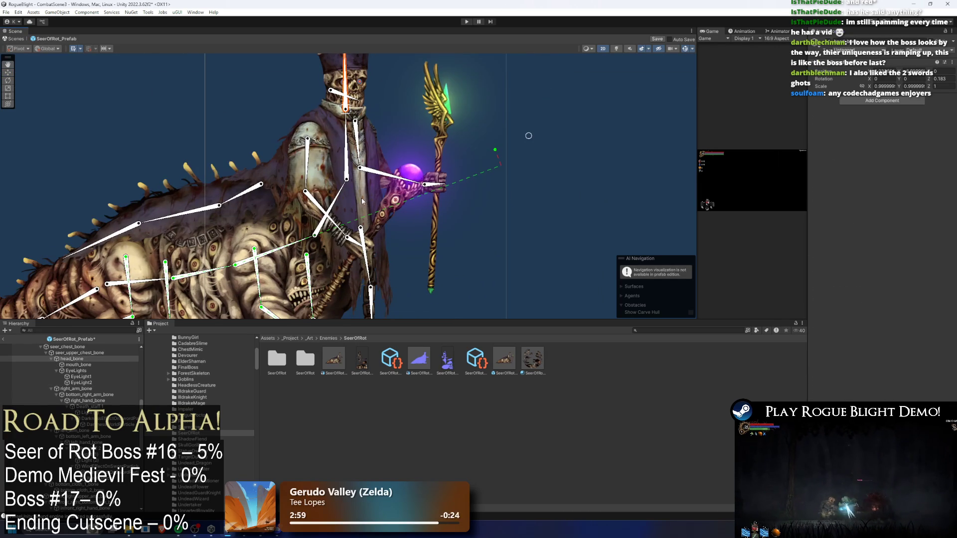
{"action": "left_click", "coordinate": [307, 181]}
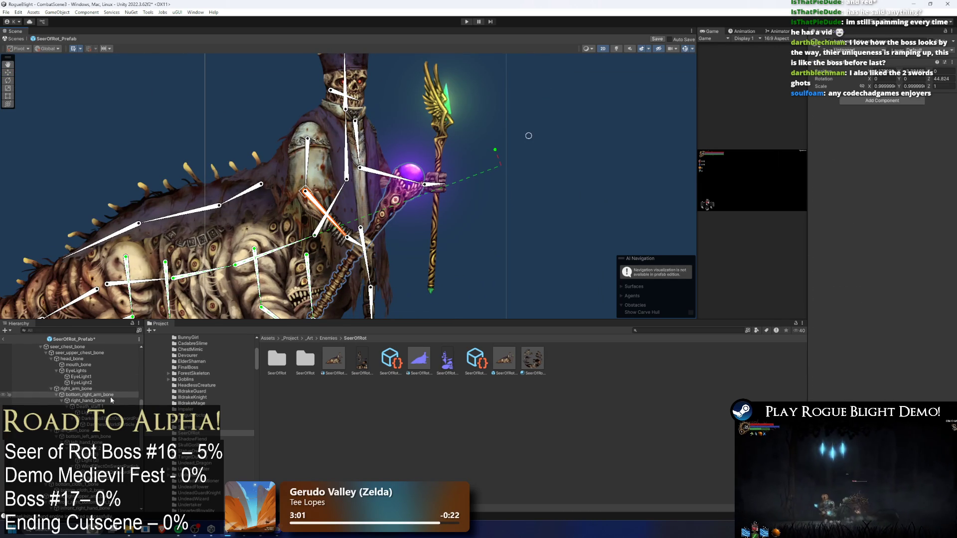
{"action": "scroll", "coordinate": [241, 249], "scroll_direction": "down", "scroll_amount": 2}
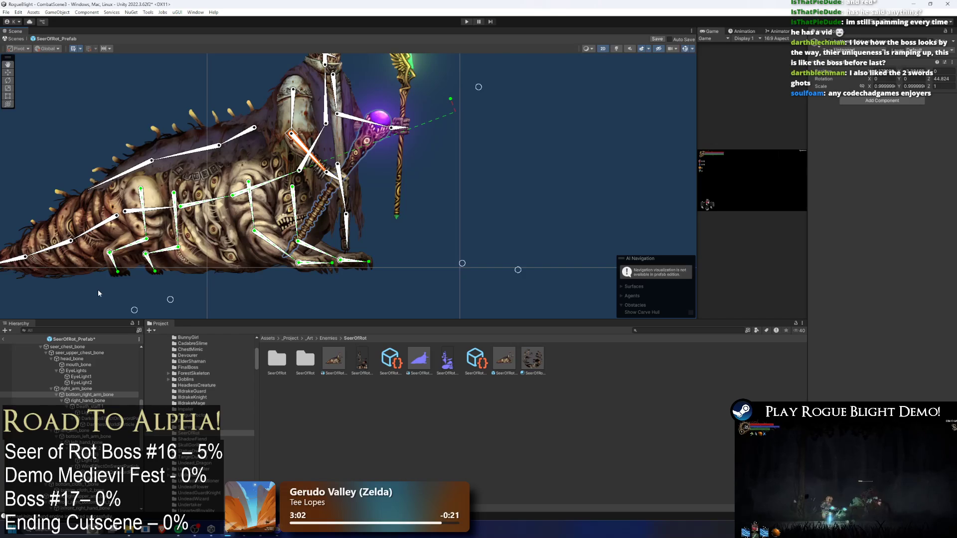
{"action": "left_click_drag", "start_coordinate": [98, 294], "coordinate": [121, 341]}
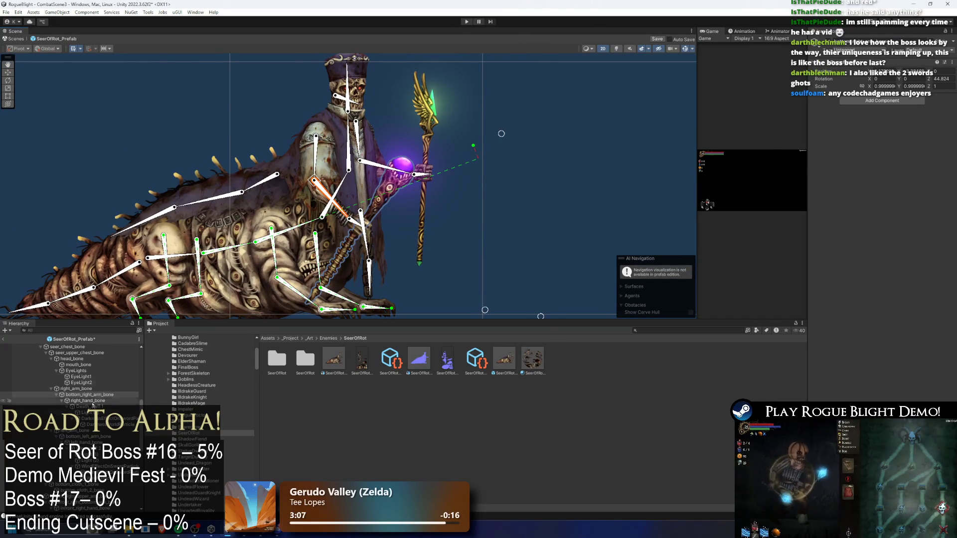
- Create an empty child GameObject under bottom_right_arm_bone
{"action": "right_click", "coordinate": [85, 395]}
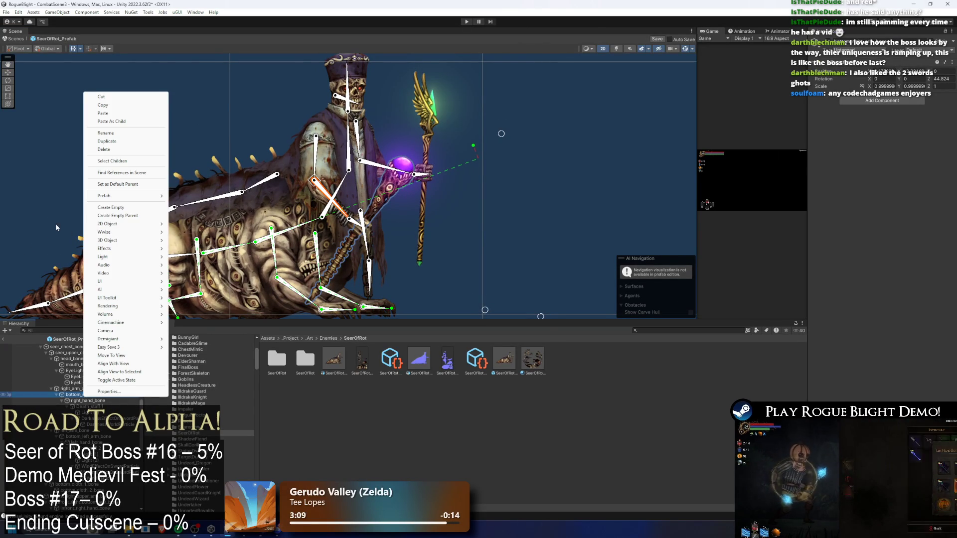
{"action": "left_click", "coordinate": [111, 207]}
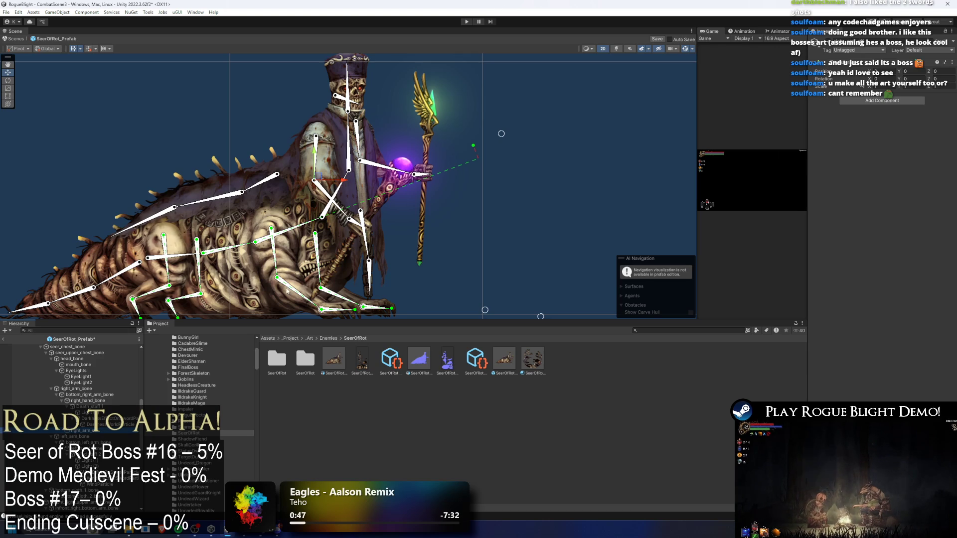
- Nudge a seer bone, then attach IK Manager 2D to the new object by searching 'ik ma'
{"action": "scroll", "coordinate": [424, 236], "scroll_direction": "up", "scroll_amount": 5}
{"action": "left_click", "coordinate": [289, 204]}
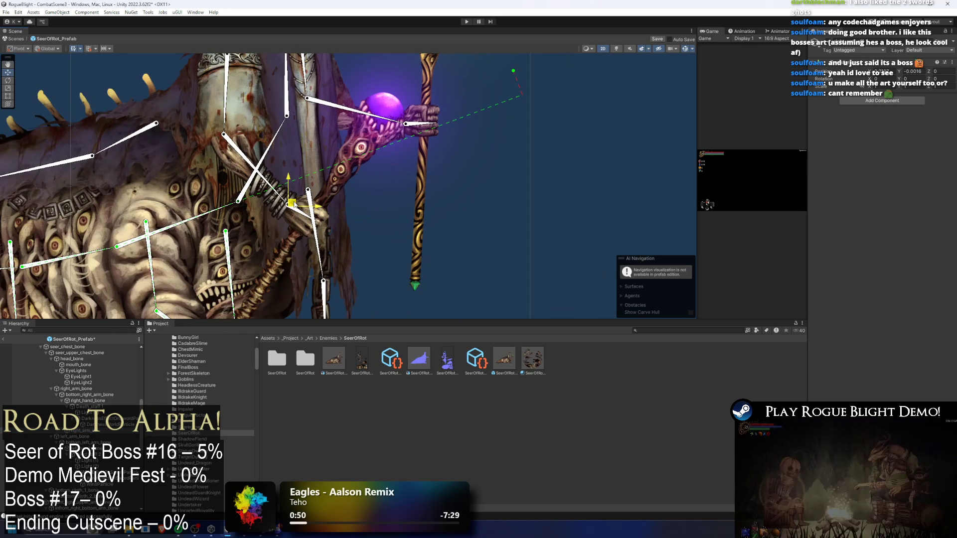
{"action": "left_click_drag", "start_coordinate": [292, 204], "coordinate": [293, 204]}
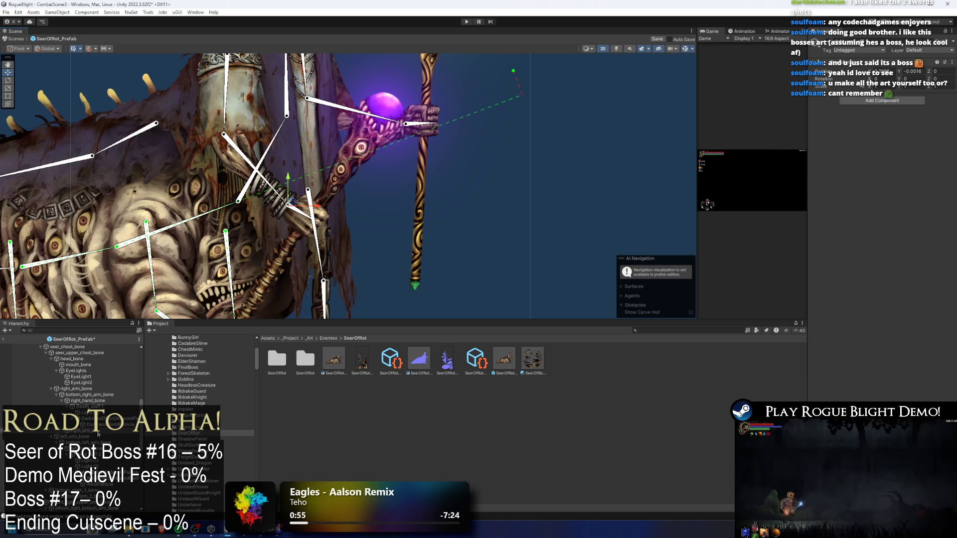
{"action": "left_click", "coordinate": [870, 102]}
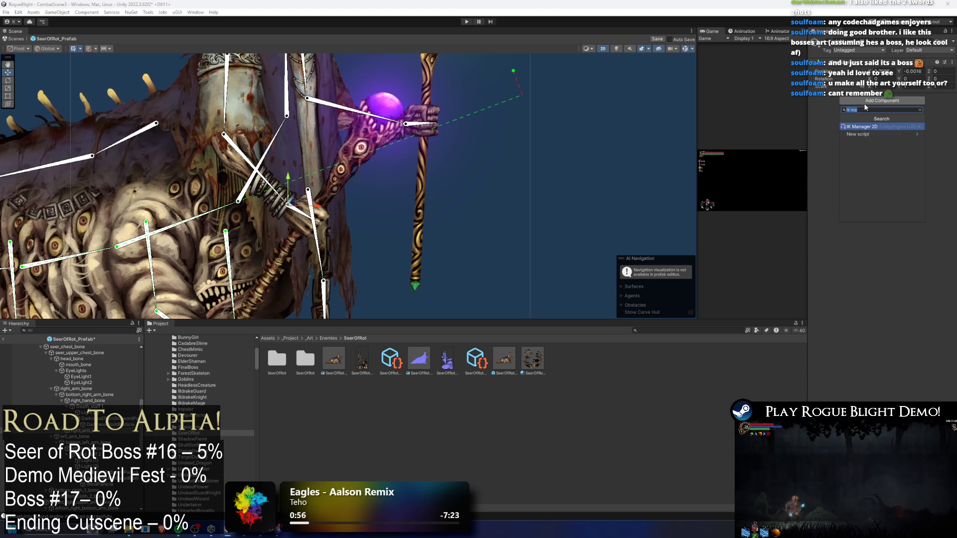
{"action": "key", "text": "Return"}
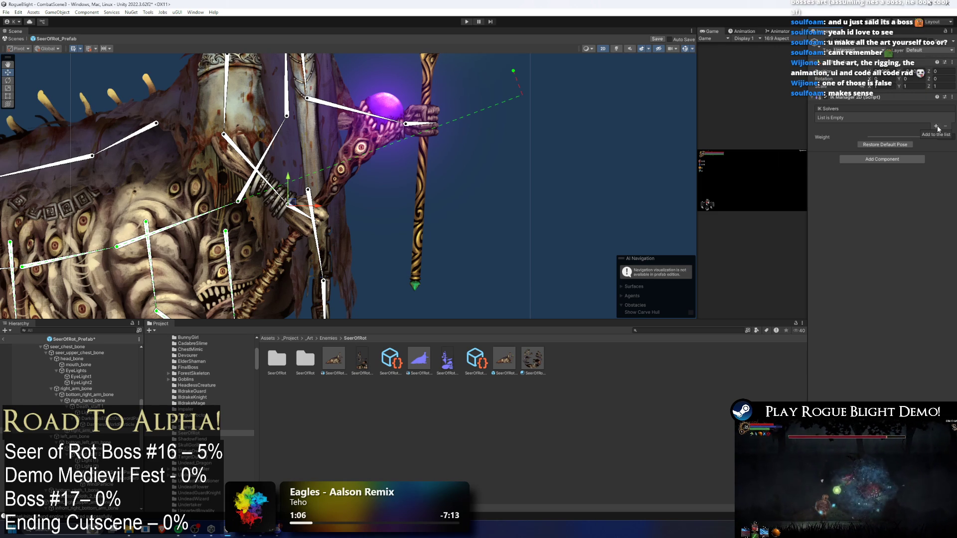
- Add a Limb solver with right_arm_eff as effector and rename it right_arm_solver
{"action": "left_click", "coordinate": [938, 129]}
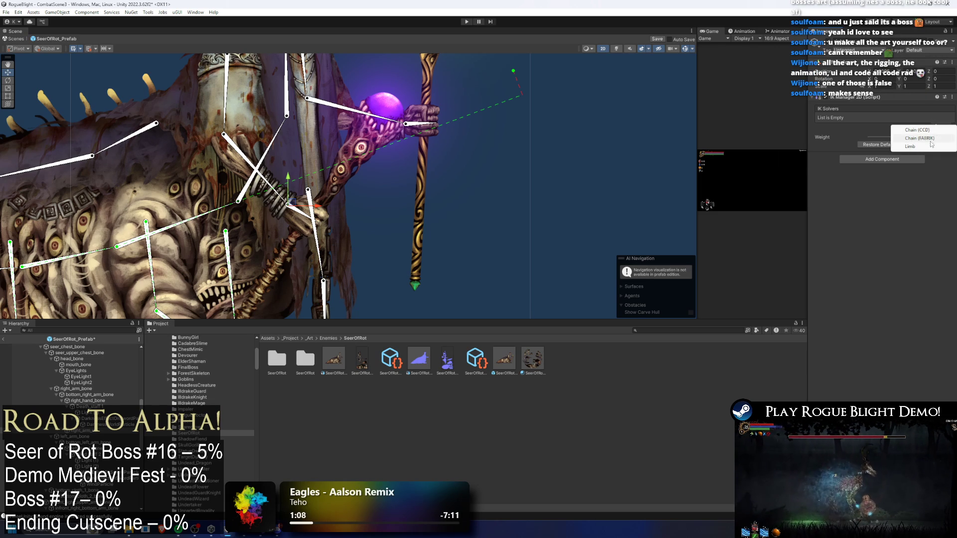
{"action": "left_click", "coordinate": [929, 147]}
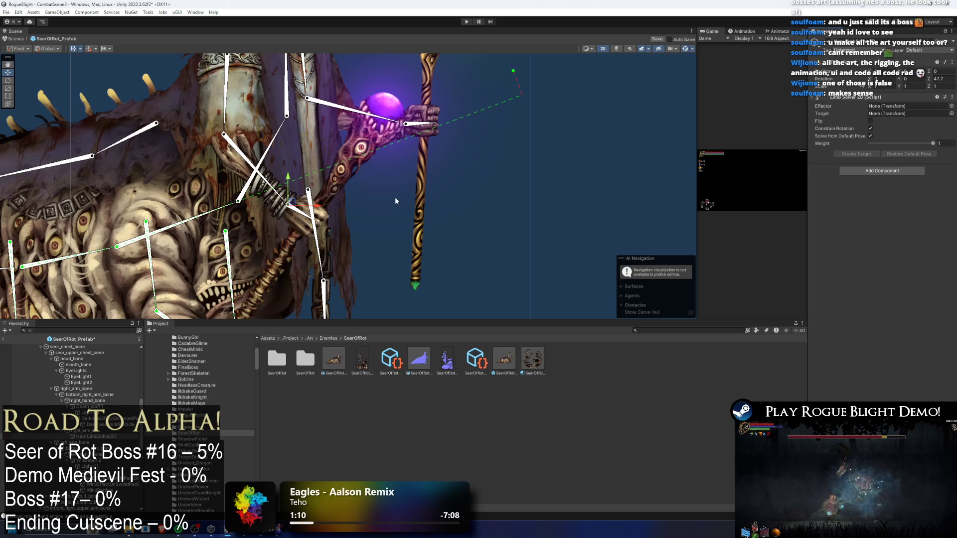
{"action": "left_click_drag", "start_coordinate": [80, 431], "coordinate": [897, 106]}
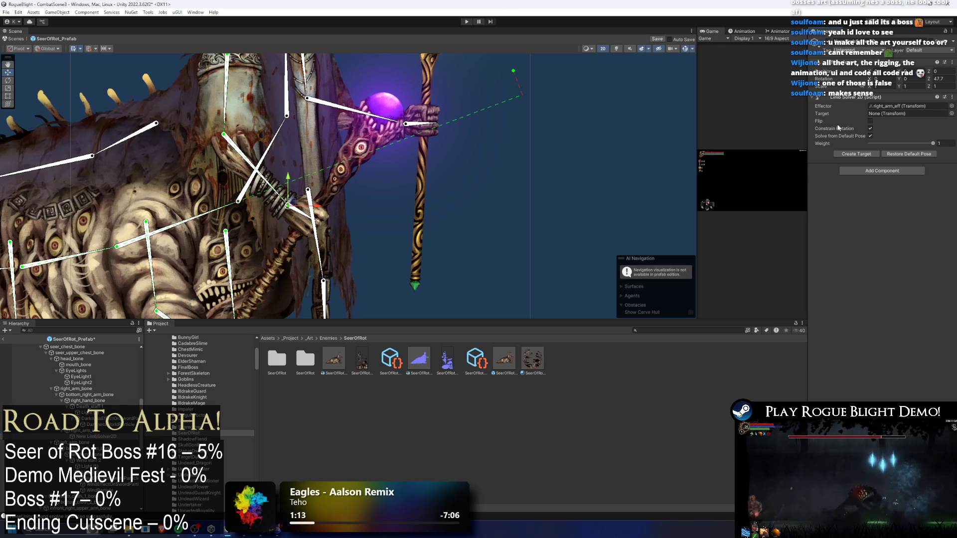
{"action": "right_click", "coordinate": [96, 437]}
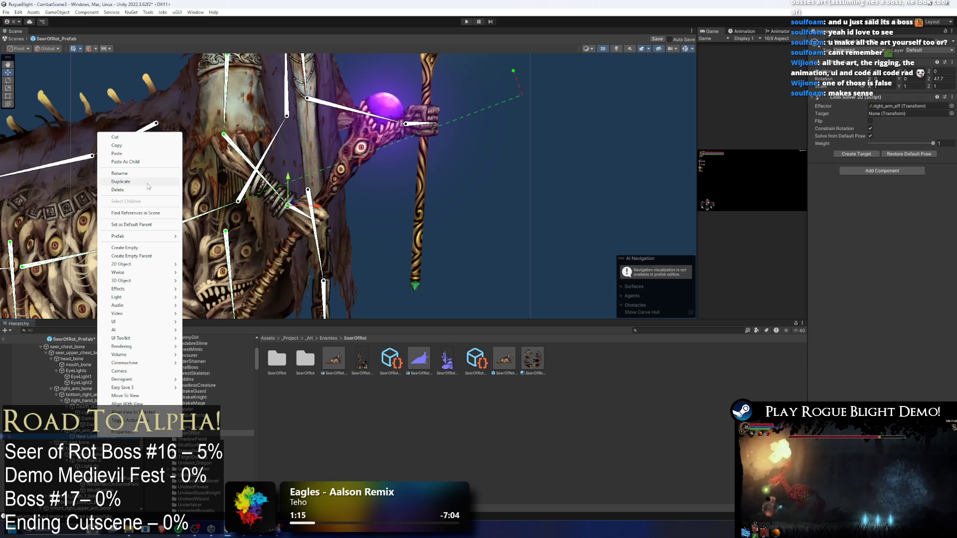
{"action": "left_click", "coordinate": [133, 174]}
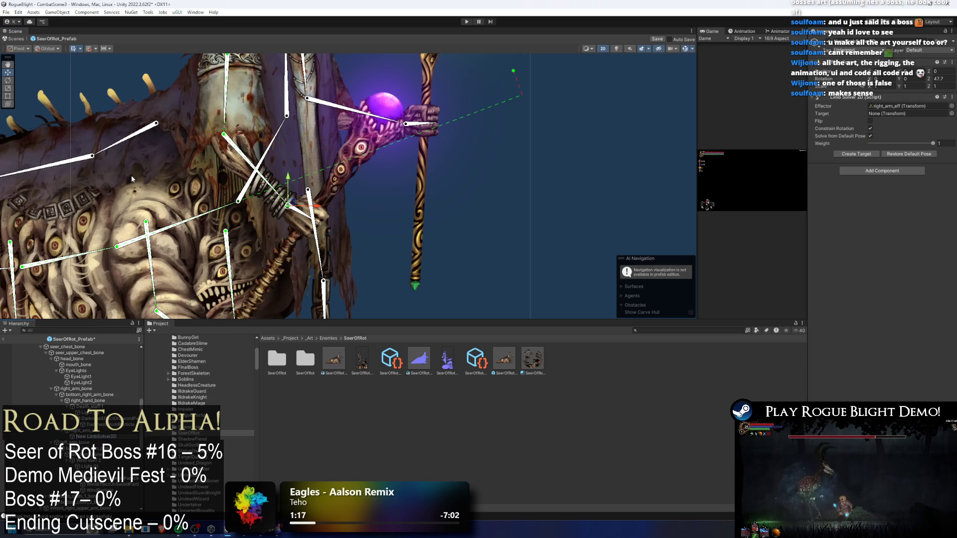
{"action": "type", "text": "right"}
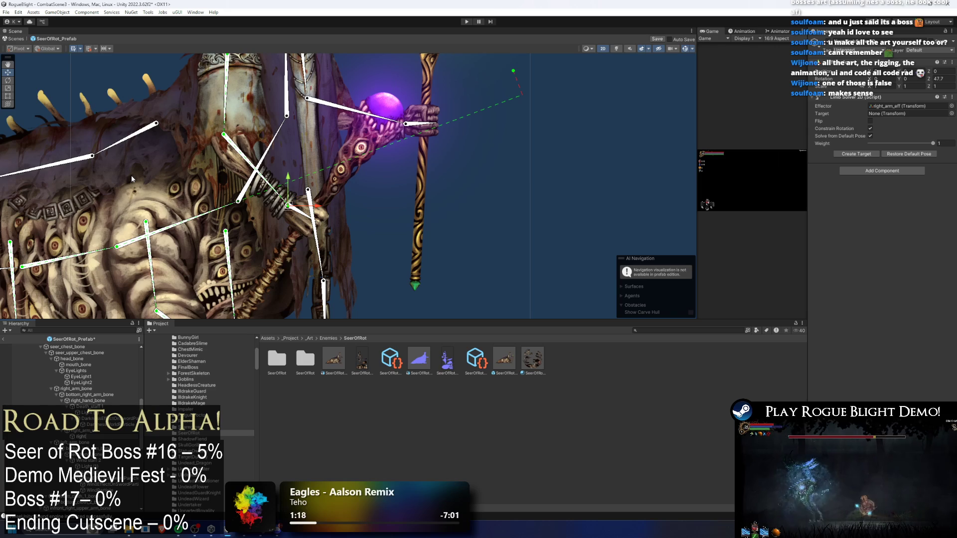
{"action": "type", "text": "_arm_solver"}
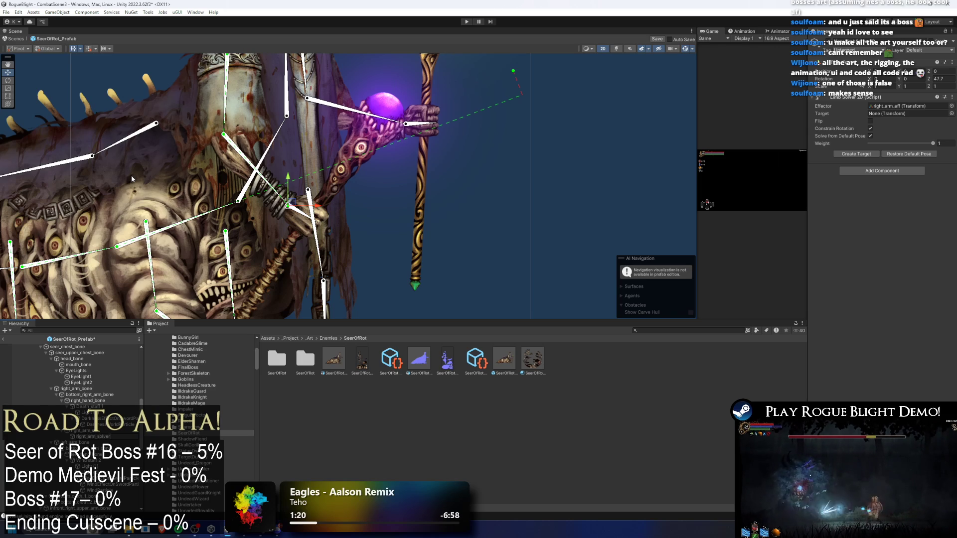
{"action": "key", "text": "Return"}
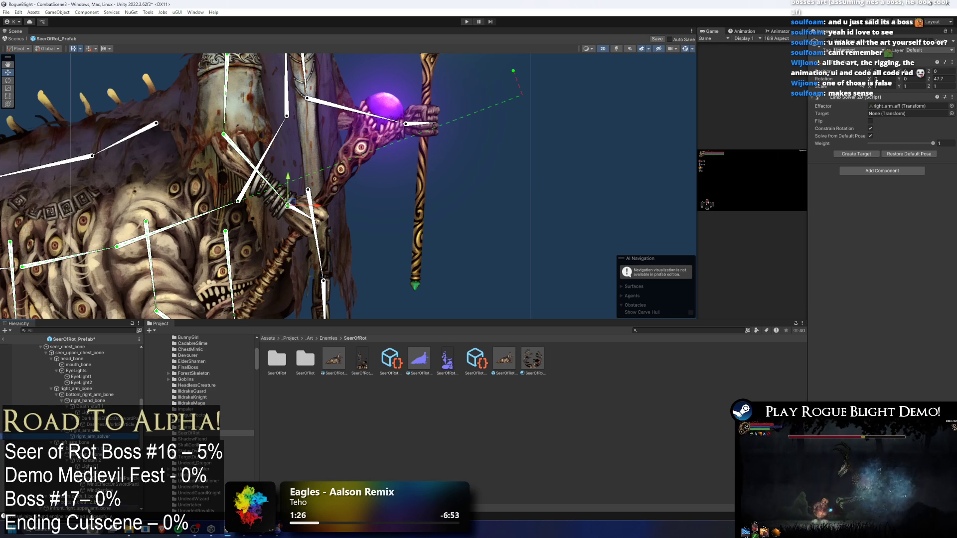
- Create a target for right_arm_solver, tick Flip, and select the orb-holding arm bone
{"action": "scroll", "coordinate": [88, 509], "scroll_direction": "down", "scroll_amount": 10}
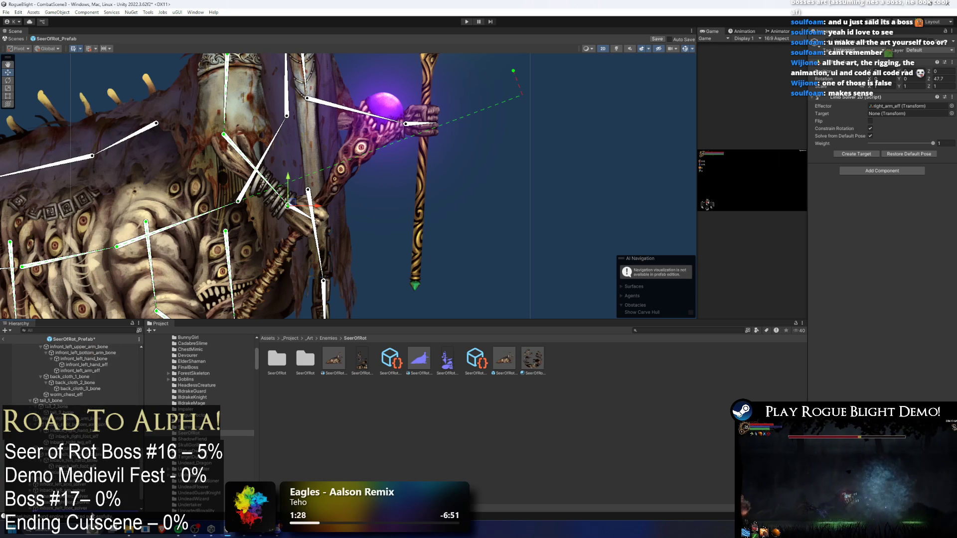
{"action": "scroll", "coordinate": [89, 499], "scroll_direction": "down", "scroll_amount": 2}
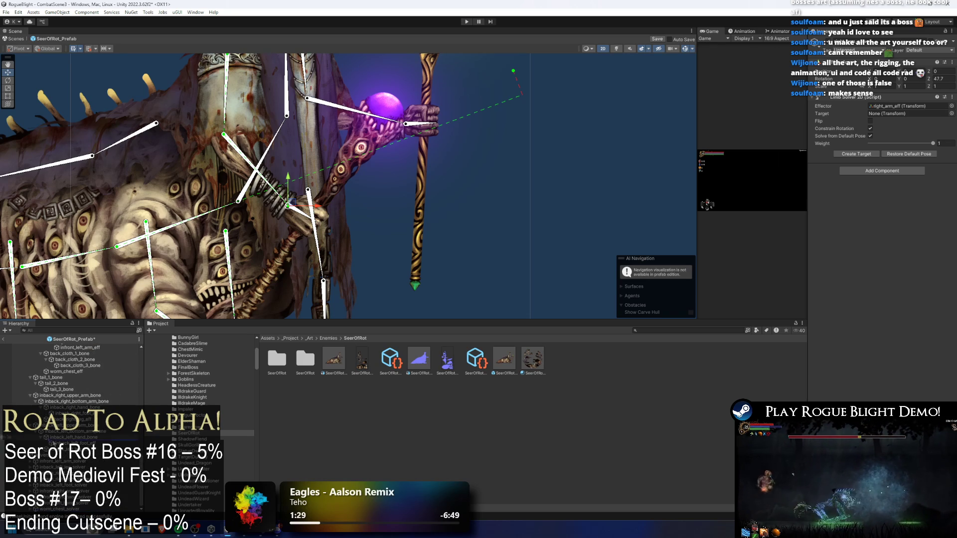
{"action": "left_click", "coordinate": [850, 156]}
{"action": "left_click", "coordinate": [871, 121]}
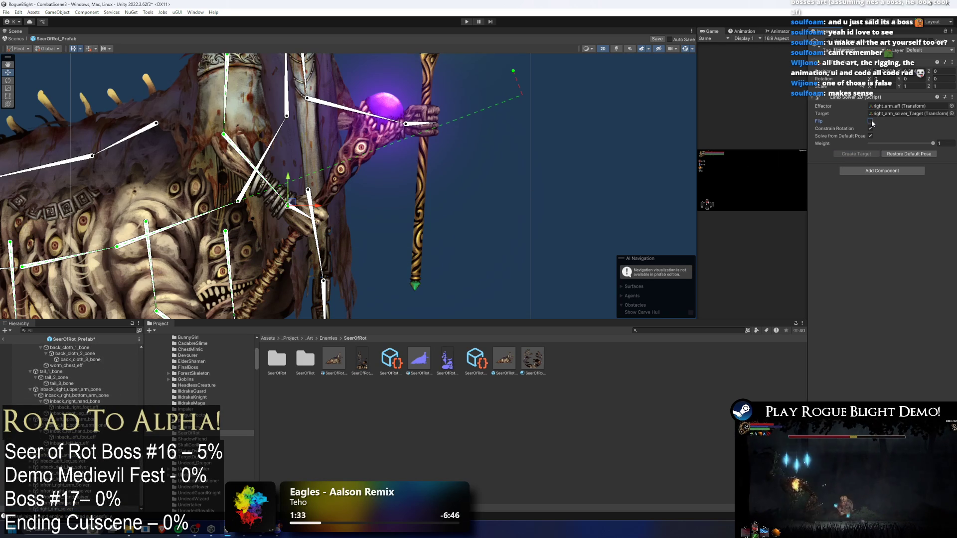
{"action": "left_click", "coordinate": [584, 167]}
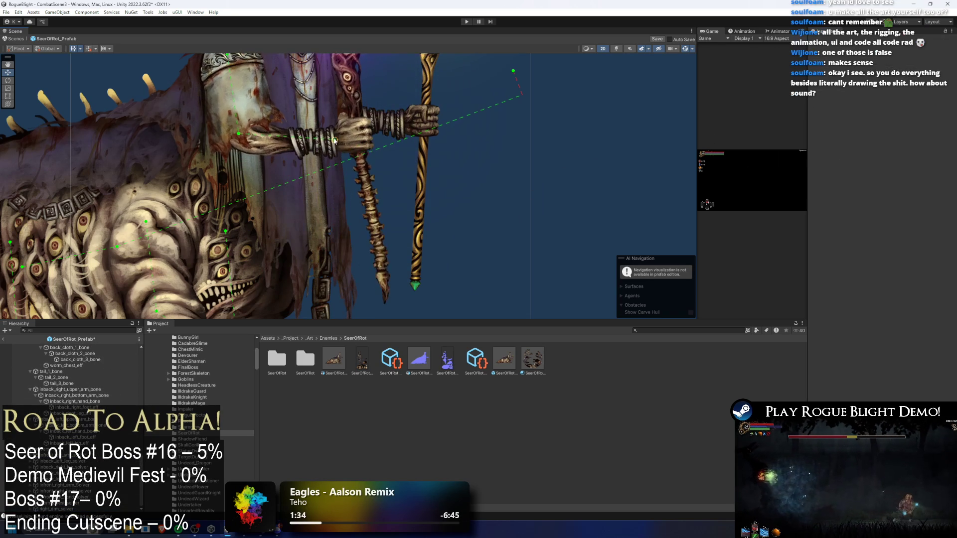
{"action": "scroll", "coordinate": [405, 139], "scroll_direction": "down", "scroll_amount": 1}
{"action": "left_click", "coordinate": [338, 127]}
{"action": "scroll", "coordinate": [339, 128], "scroll_direction": "up", "scroll_amount": 2}
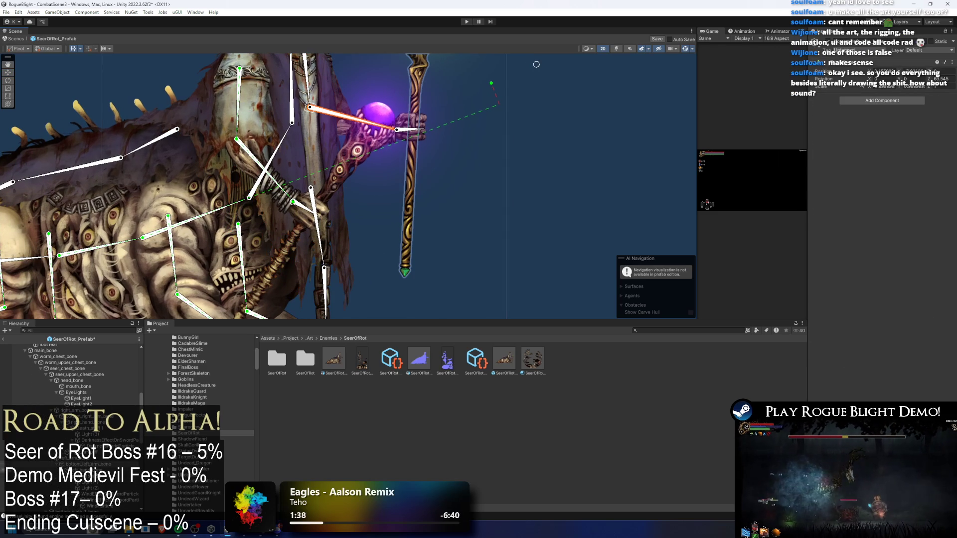
{"action": "right_click", "coordinate": [95, 465]}
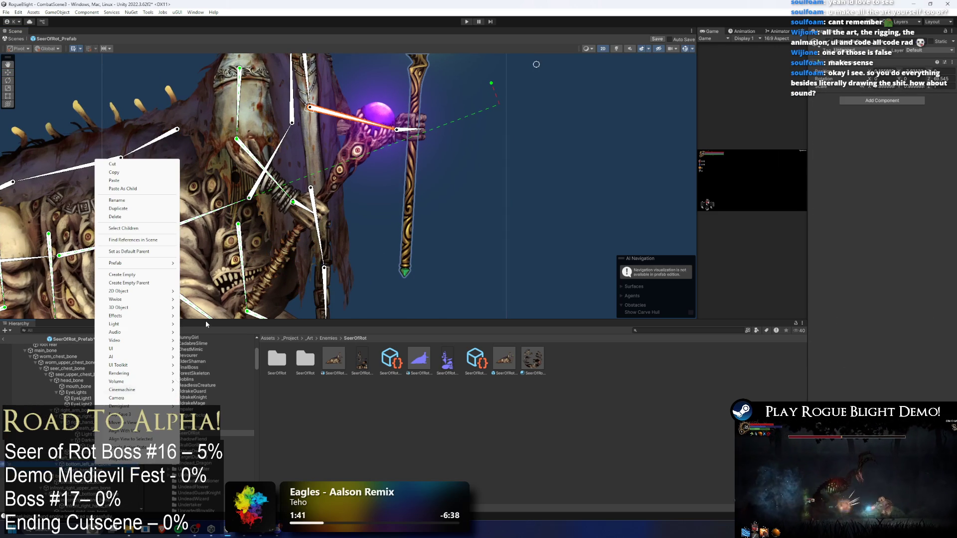
- Create an empty left_arm_eff object under the arm bone, at the hand holding the orb
{"action": "left_click", "coordinate": [122, 274]}
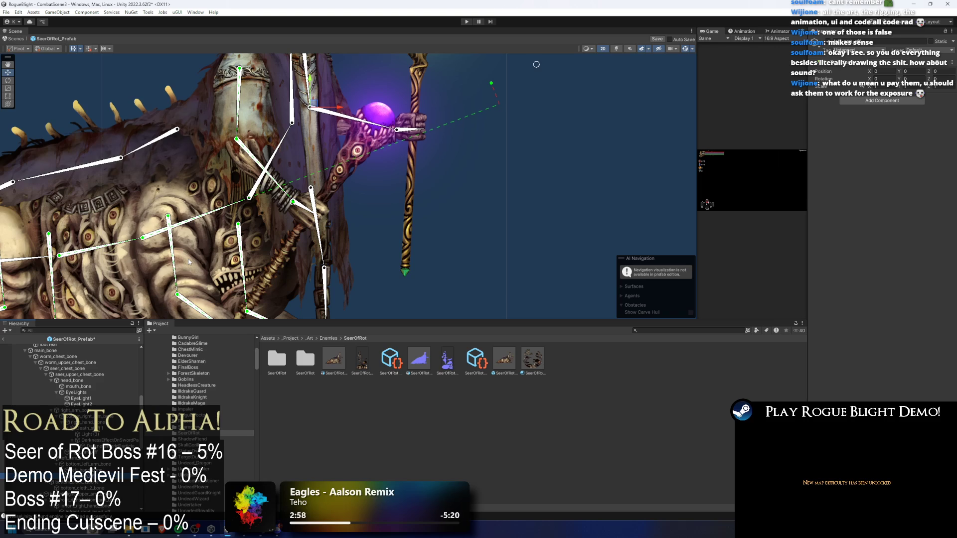
{"action": "scroll", "coordinate": [316, 103], "scroll_direction": "up", "scroll_amount": 1}
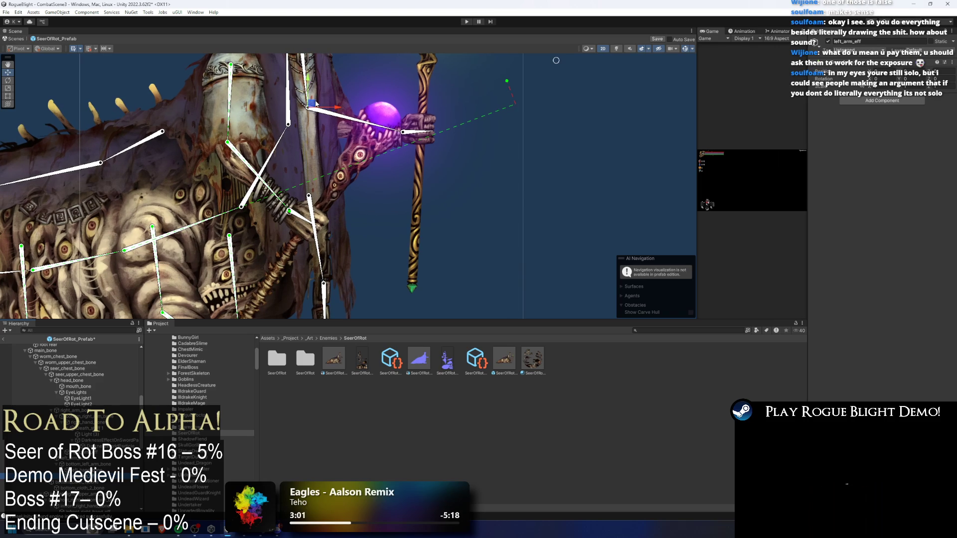
{"action": "left_click_drag", "start_coordinate": [326, 100], "coordinate": [292, 165]}
{"action": "scroll", "coordinate": [292, 165], "scroll_direction": "up", "scroll_amount": 3}
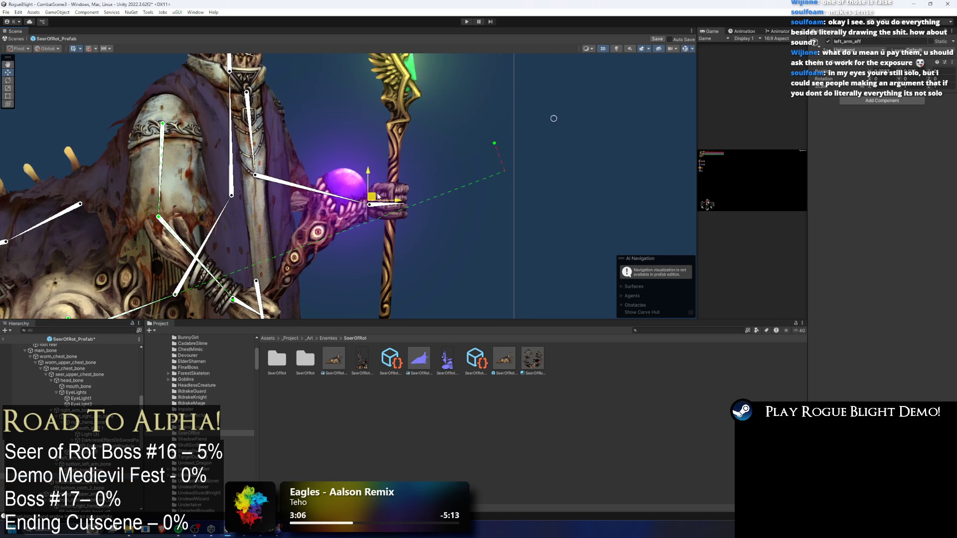
- Add an IK Manager 2D component with a Limb solver to the hand bone
{"action": "left_click", "coordinate": [377, 202]}
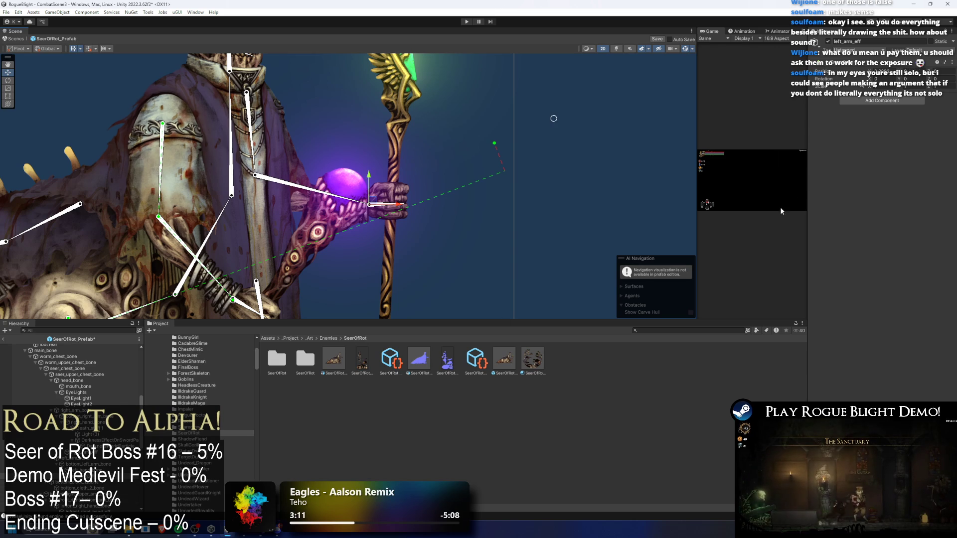
{"action": "left_click", "coordinate": [882, 101]}
{"action": "left_click", "coordinate": [882, 129]}
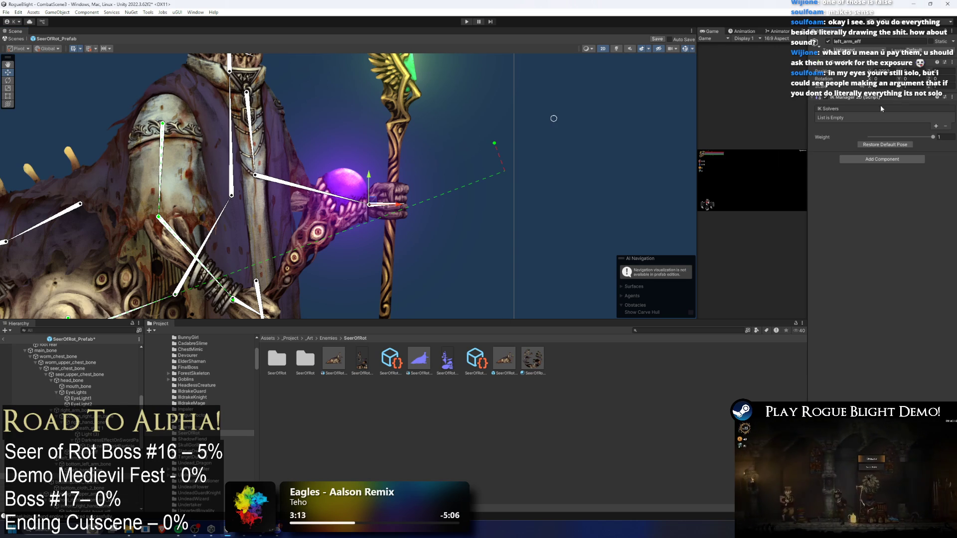
{"action": "left_click", "coordinate": [936, 126]}
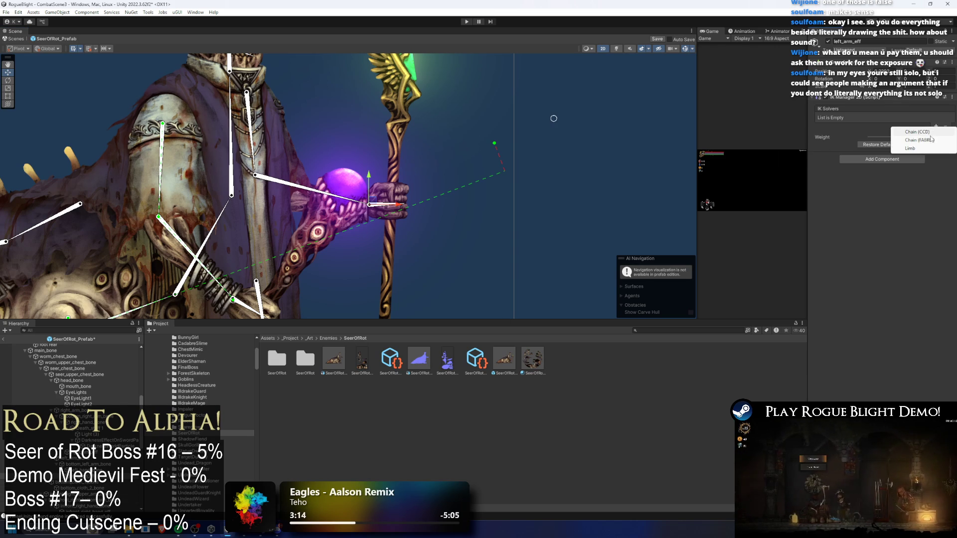
{"action": "left_click", "coordinate": [926, 148]}
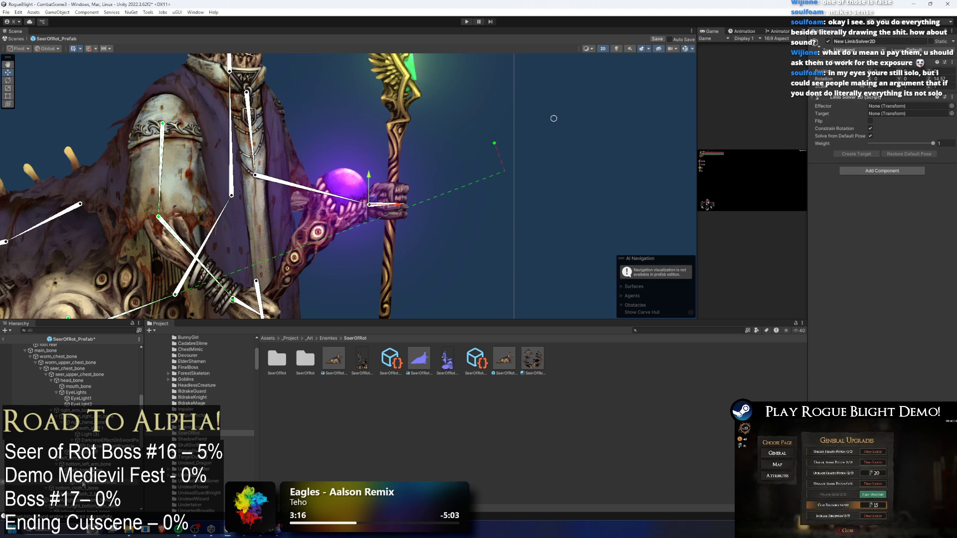
- Rename the solver left_arm_solver, set left_arm_eff as its effector, and create its target
{"action": "right_click", "coordinate": [88, 176]}
{"action": "left_click", "coordinate": [139, 219]}
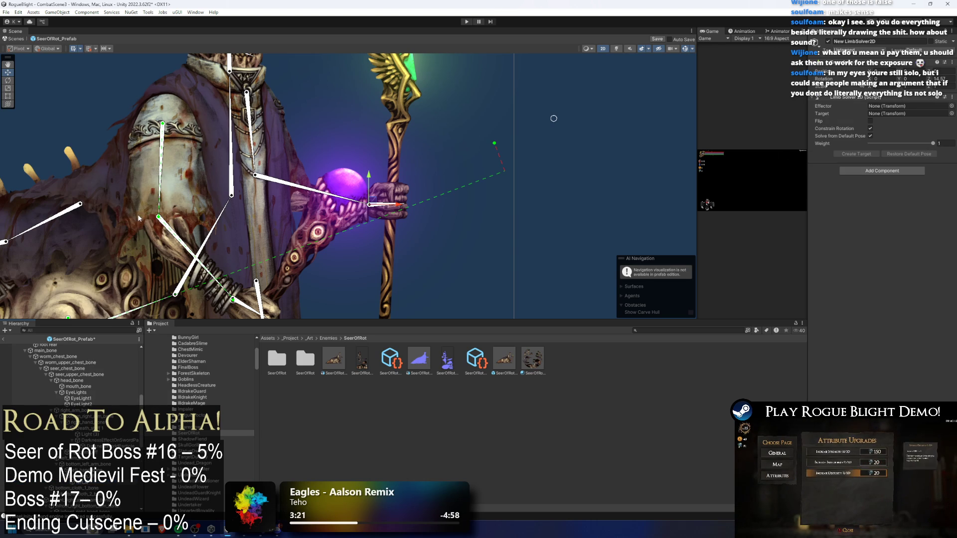
{"action": "type", "text": "left_arm_solver"}
{"action": "key", "text": "Return"}
{"action": "mouse_move", "coordinate": [75, 482]}
{"action": "left_mouse_down"}
{"action": "mouse_move", "coordinate": [748, 200]}
{"action": "mouse_move", "coordinate": [897, 106]}
{"action": "left_mouse_up"}
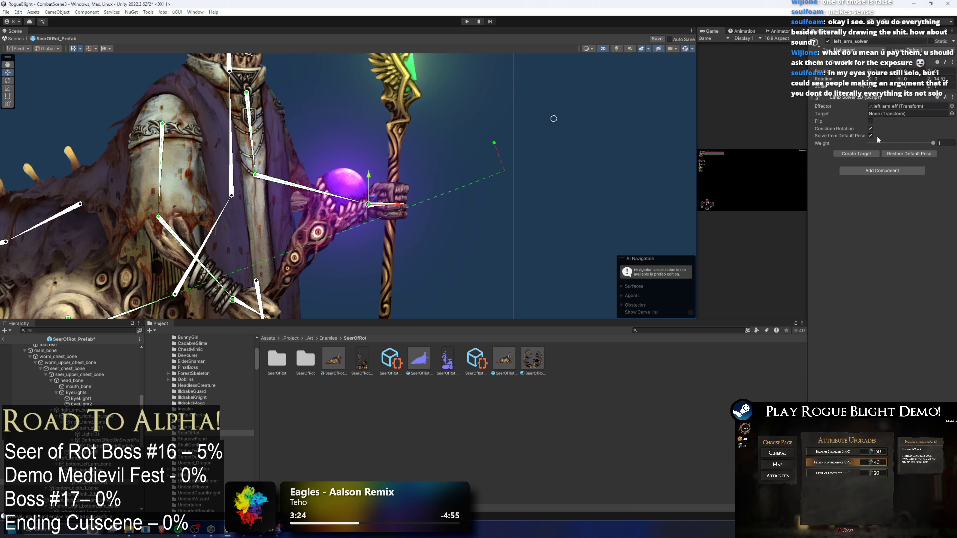
{"action": "left_click", "coordinate": [865, 156]}
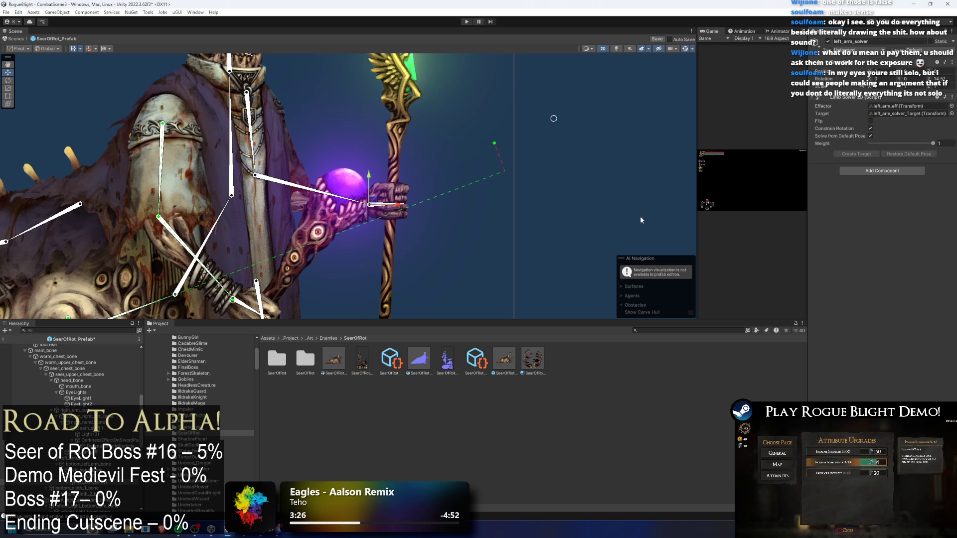
{"action": "scroll", "coordinate": [80, 486], "scroll_direction": "down", "scroll_amount": 4}
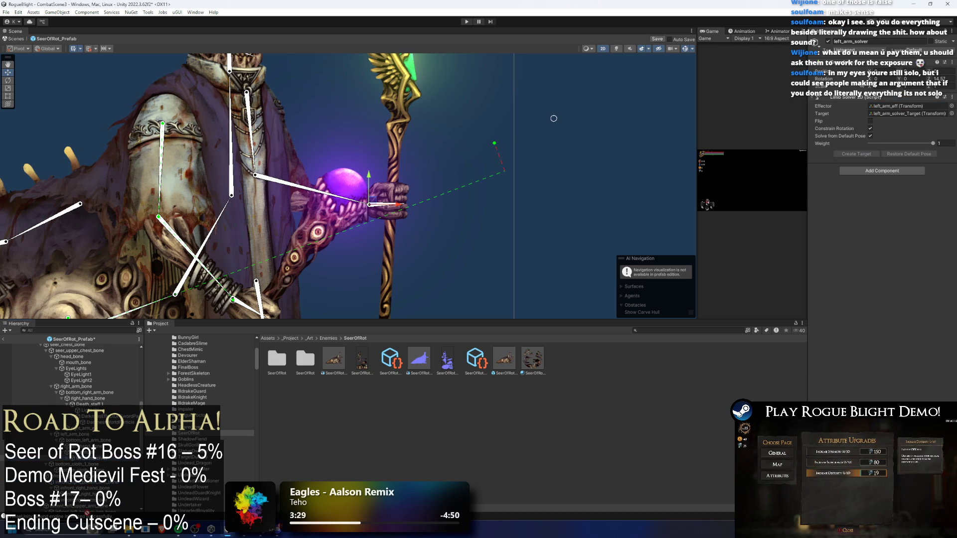
{"action": "scroll", "coordinate": [96, 509], "scroll_direction": "down", "scroll_amount": 10}
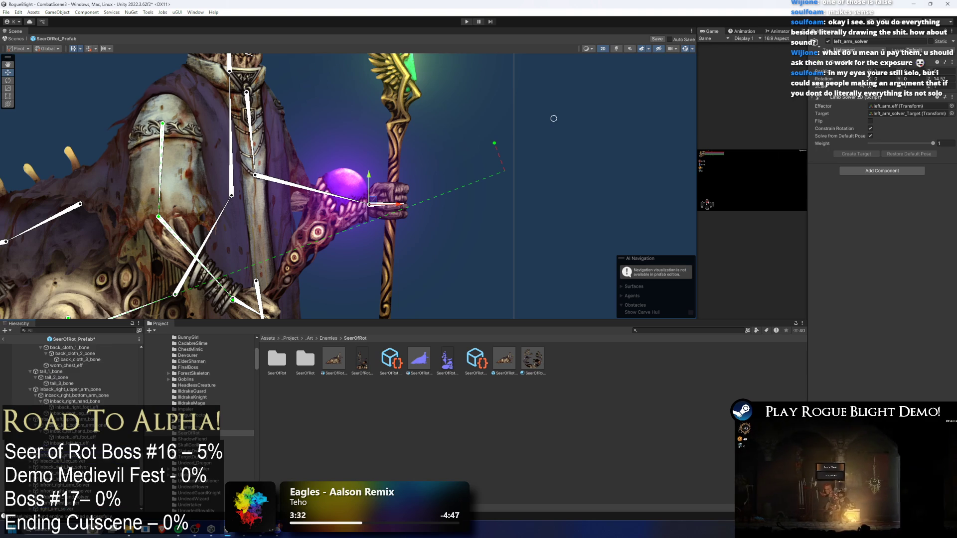
{"action": "scroll", "coordinate": [96, 498], "scroll_direction": "down", "scroll_amount": 1}
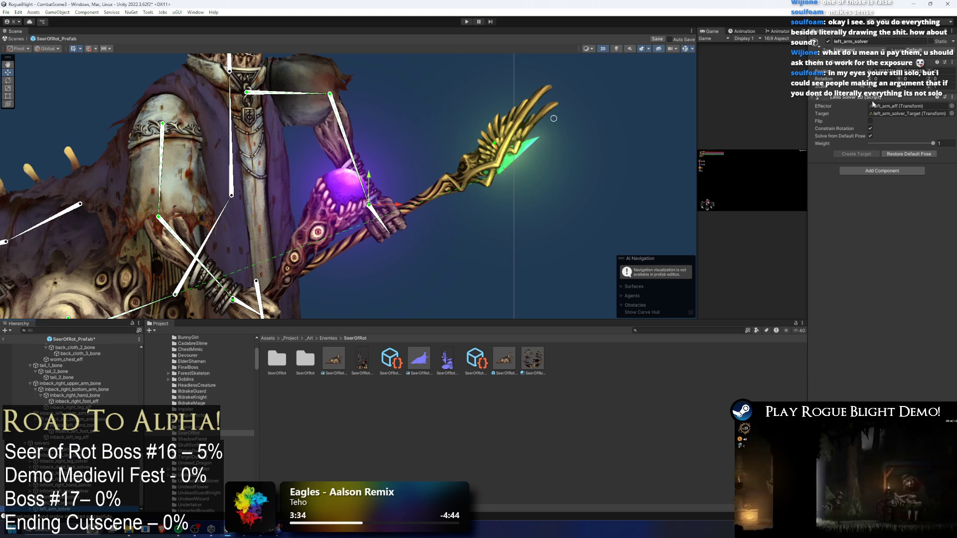
{"action": "key", "text": "ctrl+z"}
{"action": "scroll", "coordinate": [406, 225], "scroll_direction": "down", "scroll_amount": 3}
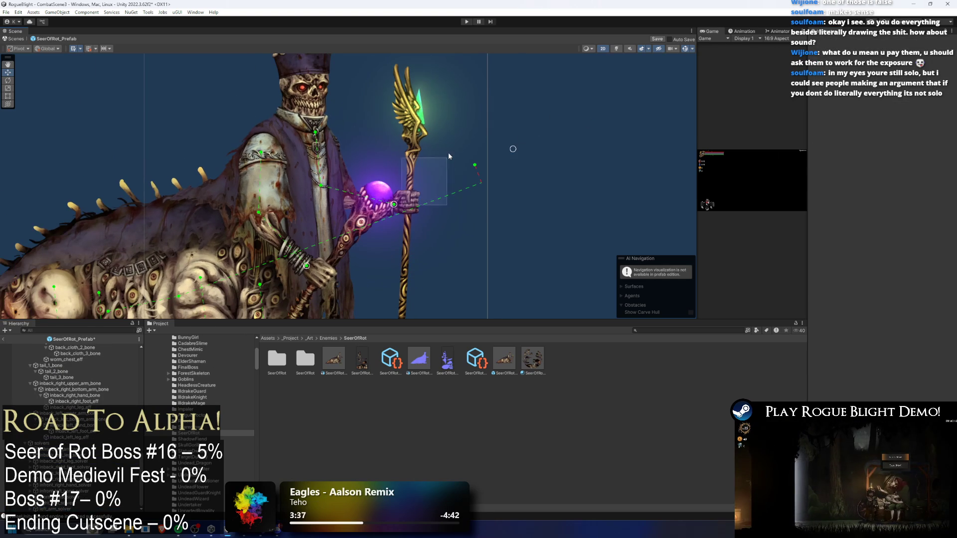
- Test-pose the orb-holding arm, revert it, and leave the prefab for CombatScene3
{"action": "left_click_drag", "start_coordinate": [393, 206], "coordinate": [417, 106]}
{"action": "mouse_move", "coordinate": [306, 266]}
{"action": "left_mouse_down"}
{"action": "mouse_move", "coordinate": [394, 164]}
{"action": "mouse_move", "coordinate": [482, 185]}
{"action": "left_mouse_up"}
{"action": "scroll", "coordinate": [483, 185], "scroll_direction": "down", "scroll_amount": 3}
{"action": "key", "text": "ctrl+z"}
{"action": "scroll", "coordinate": [536, 283], "scroll_direction": "down", "scroll_amount": 1}
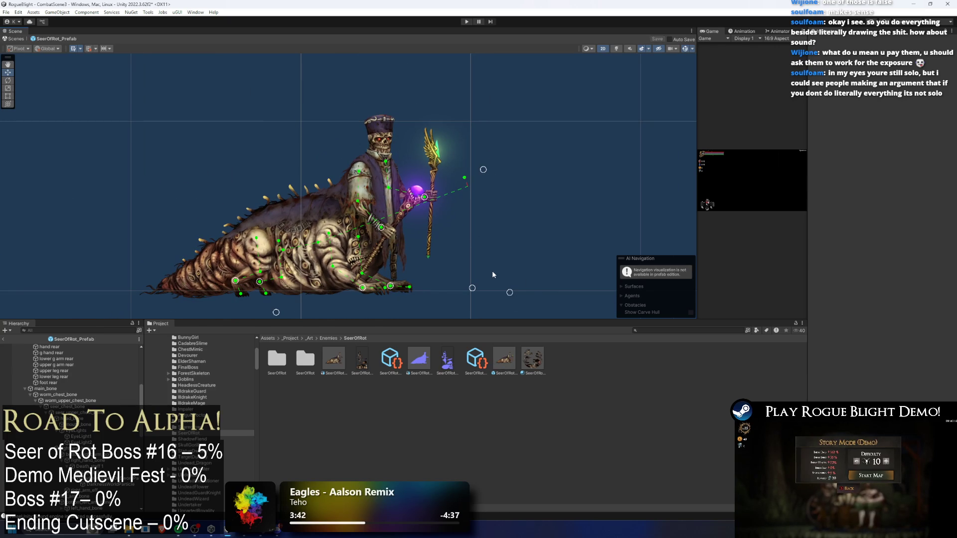
{"action": "left_click", "coordinate": [7, 340]}
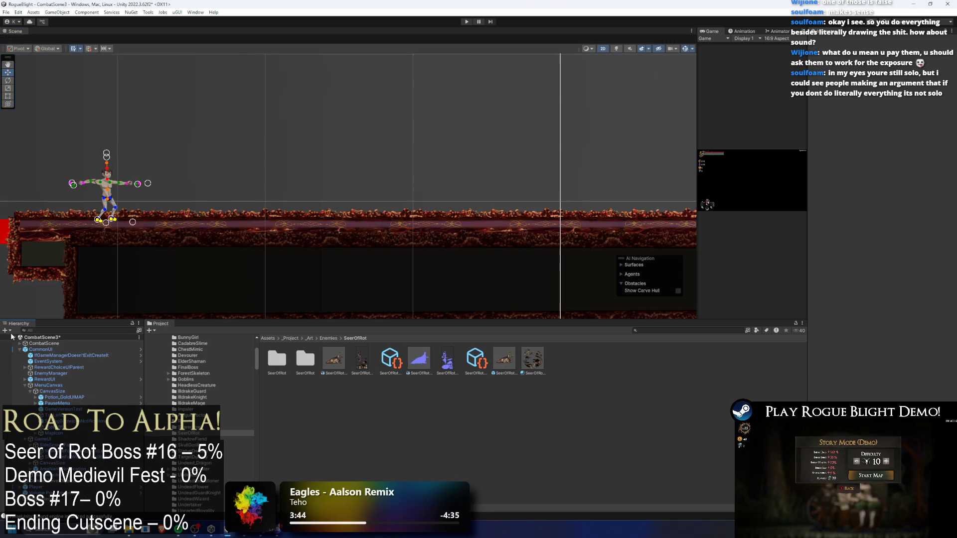
- Start play mode, search the project for the seer, and drop the Seer of Rot prefab into the level
{"action": "left_click", "coordinate": [467, 22]}
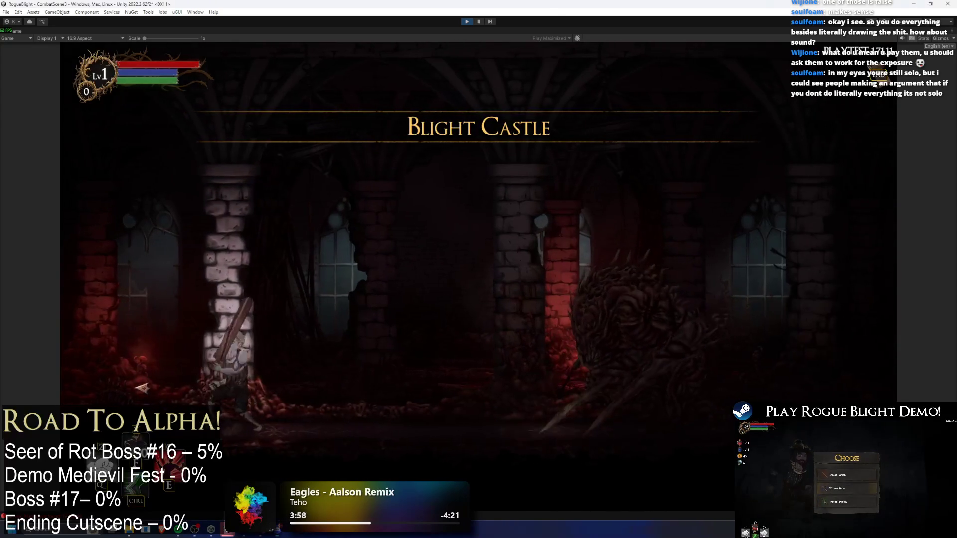
{"action": "key", "text": "ctrl+shift+p"}
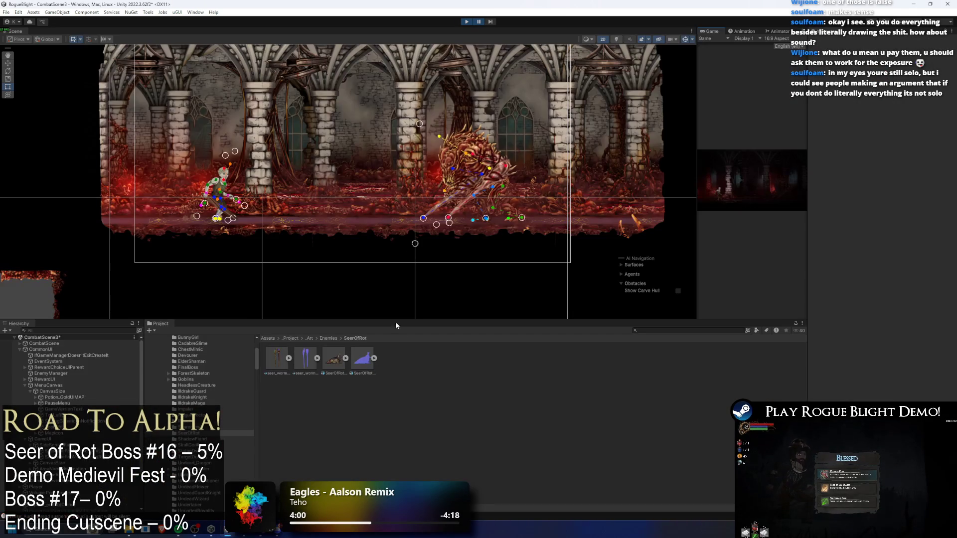
{"action": "left_click", "coordinate": [683, 331]}
{"action": "type", "text": "r of rot"}
{"action": "mouse_move", "coordinate": [410, 362]}
{"action": "left_mouse_down"}
{"action": "mouse_move", "coordinate": [379, 209]}
{"action": "mouse_move", "coordinate": [357, 204]}
{"action": "mouse_move", "coordinate": [358, 241]}
{"action": "left_mouse_up"}
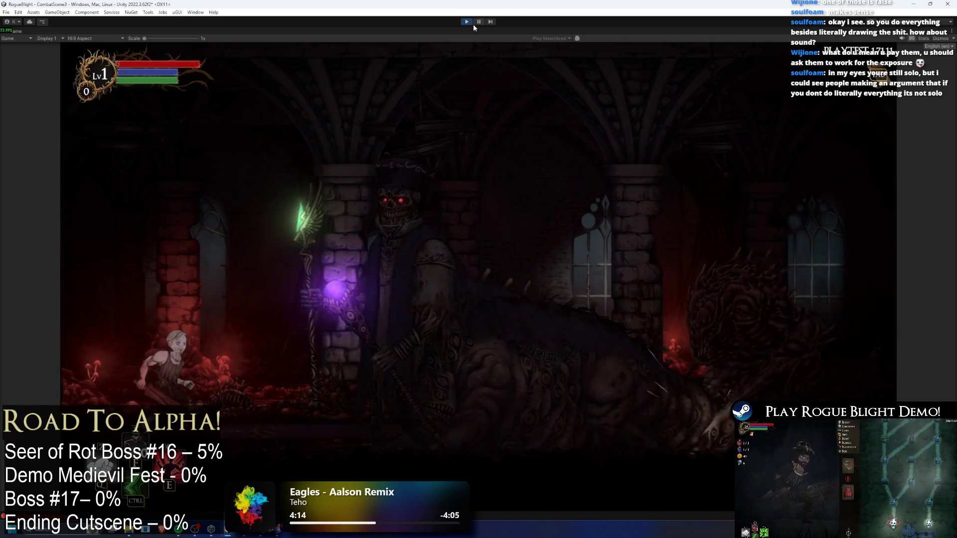
- Pause the game, move the Seer of Rot up and left, then resume
{"action": "left_click", "coordinate": [478, 22]}
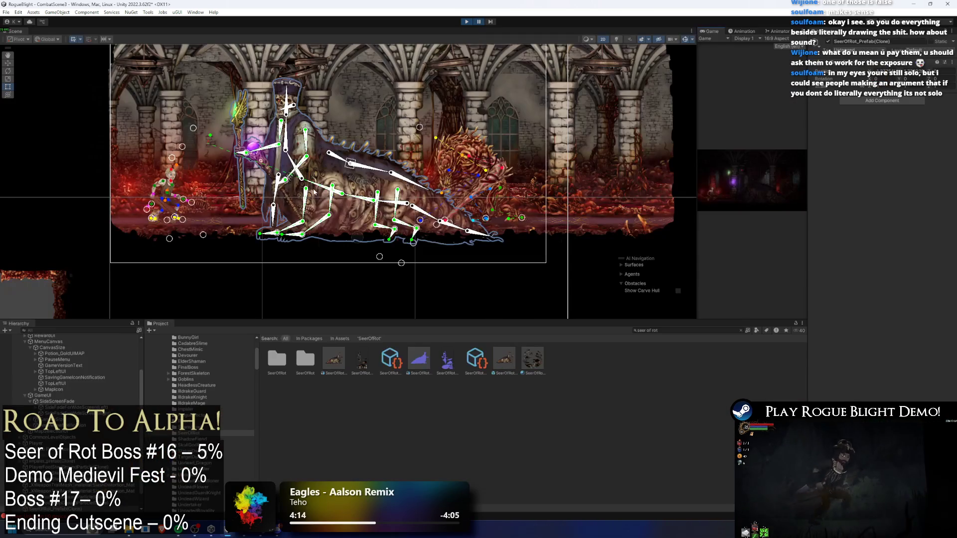
{"action": "key", "text": "w"}
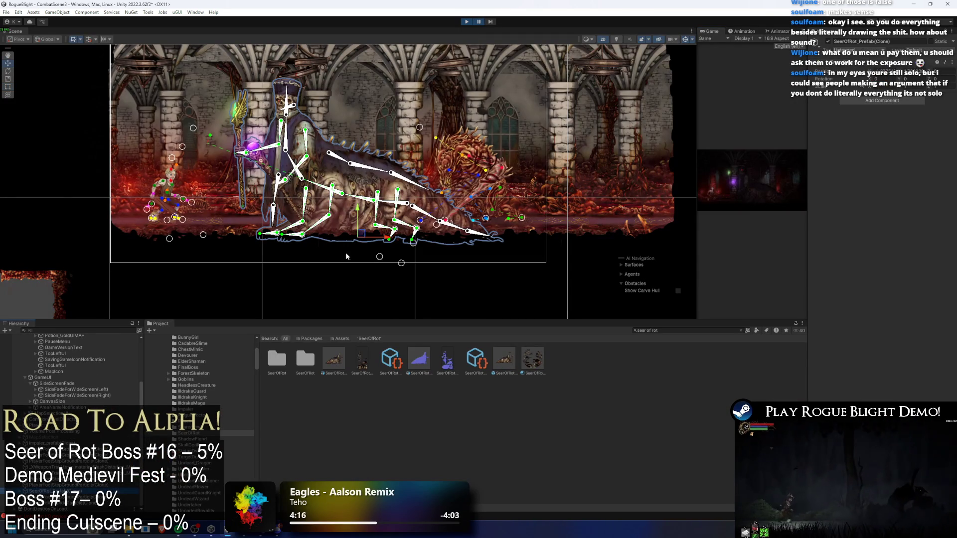
{"action": "left_click_drag", "start_coordinate": [365, 235], "coordinate": [346, 216]}
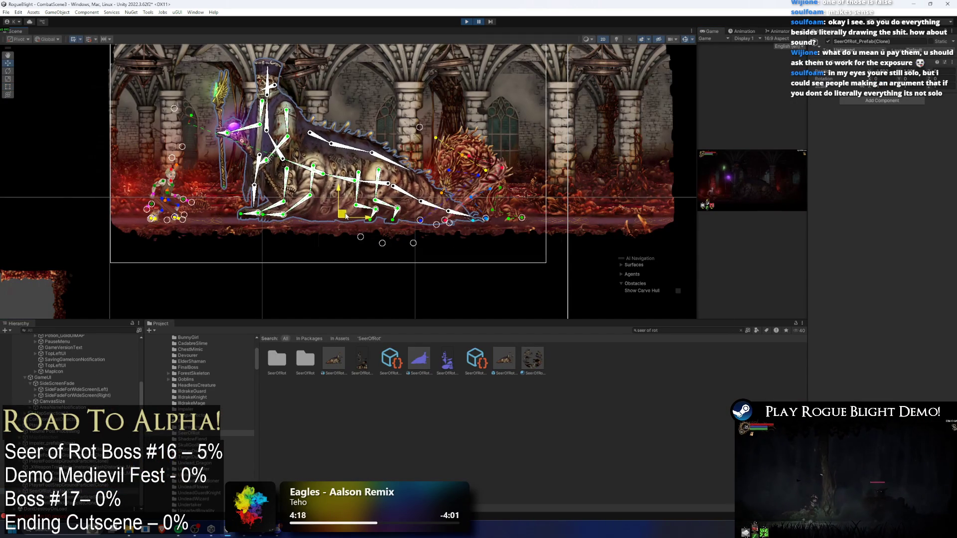
{"action": "left_click", "coordinate": [479, 22]}
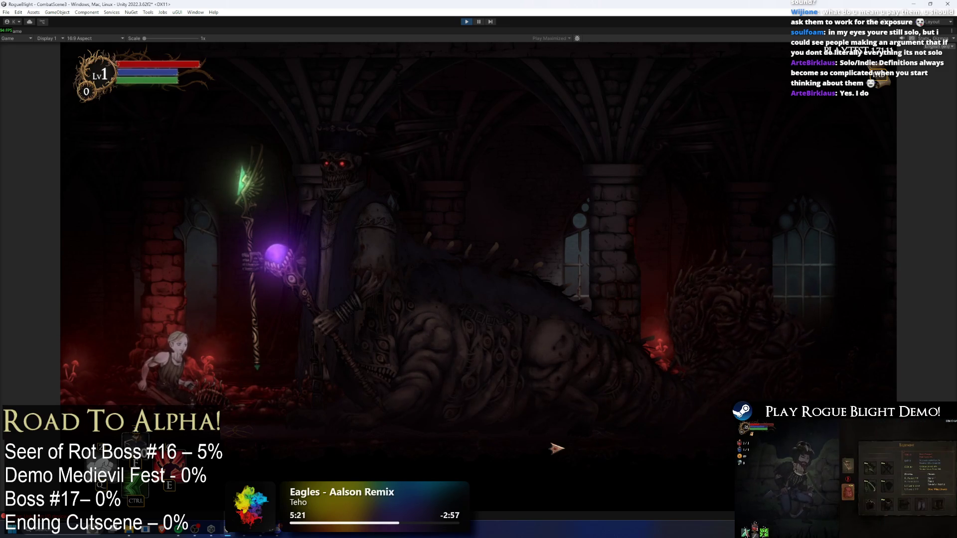
- Walk the player left and right, jumping onto and off the brick pillar
{"action": "key", "text": "d"}
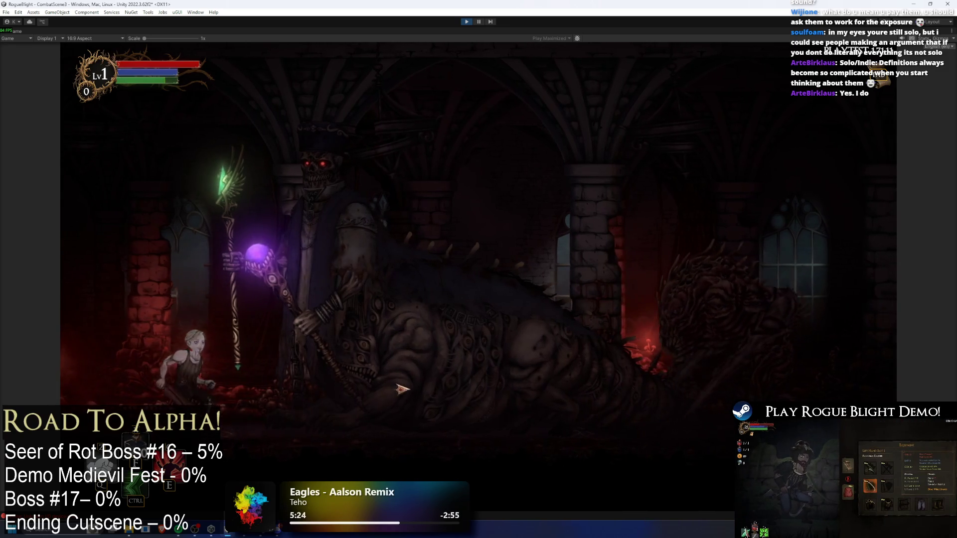
{"action": "key", "text": "a"}
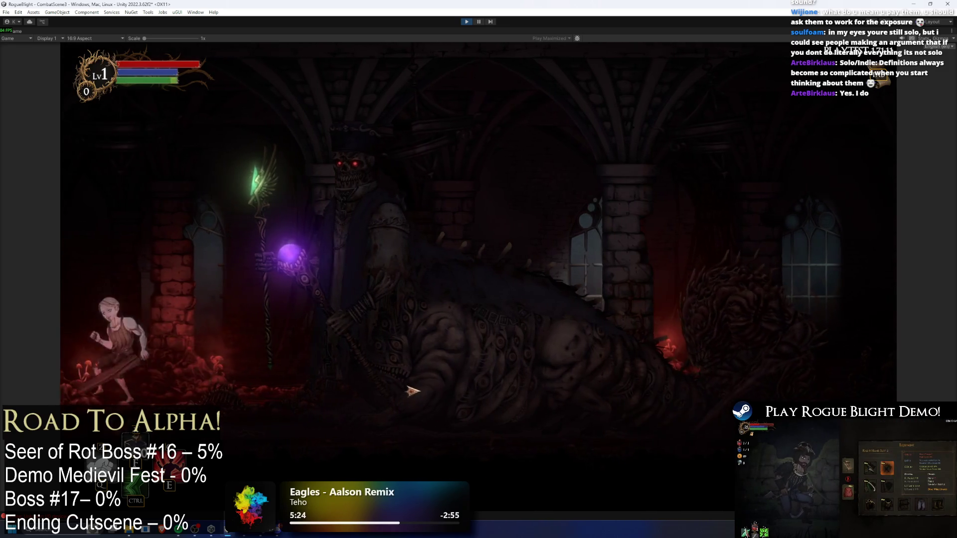
{"action": "key", "text": "space"}
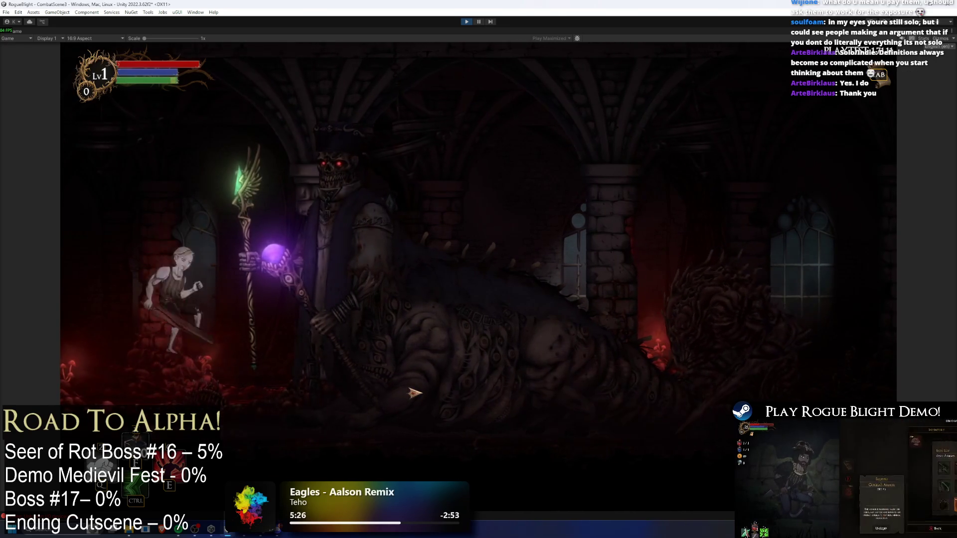
{"action": "key", "text": "a"}
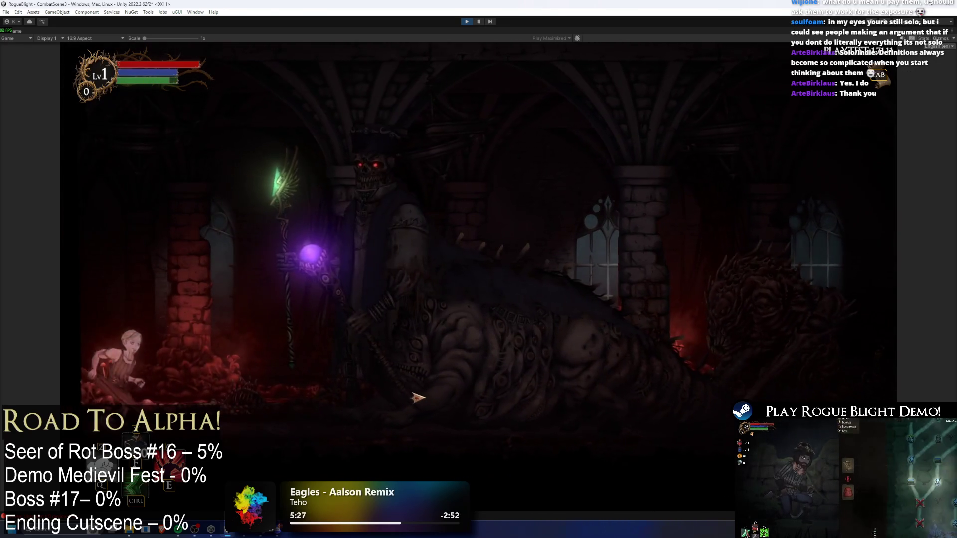
{"action": "key", "text": "d"}
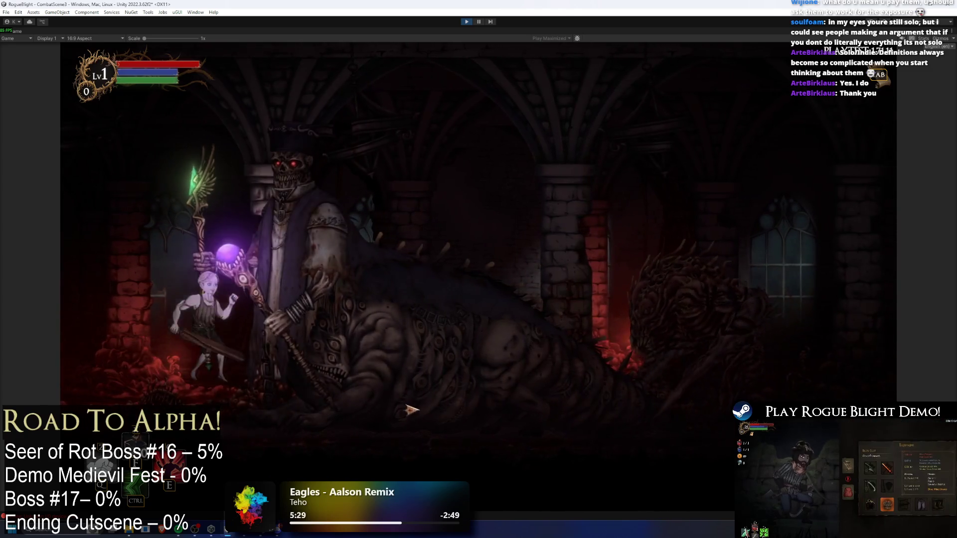
- Jump and move the player beside the boss, then stop play mode
{"action": "key", "text": "a"}
{"action": "key", "text": "space"}
{"action": "key", "text": "d"}
{"action": "key", "text": "space"}
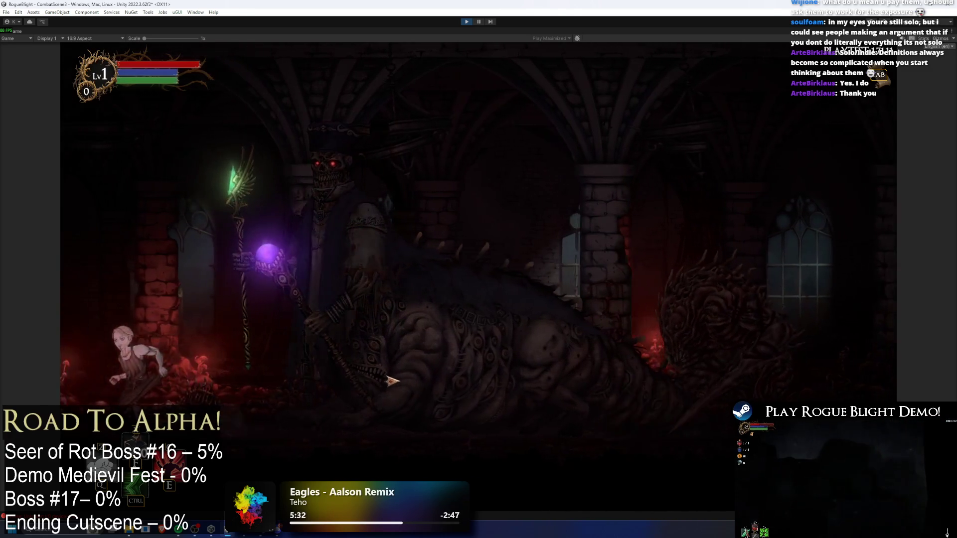
{"action": "key", "text": "d"}
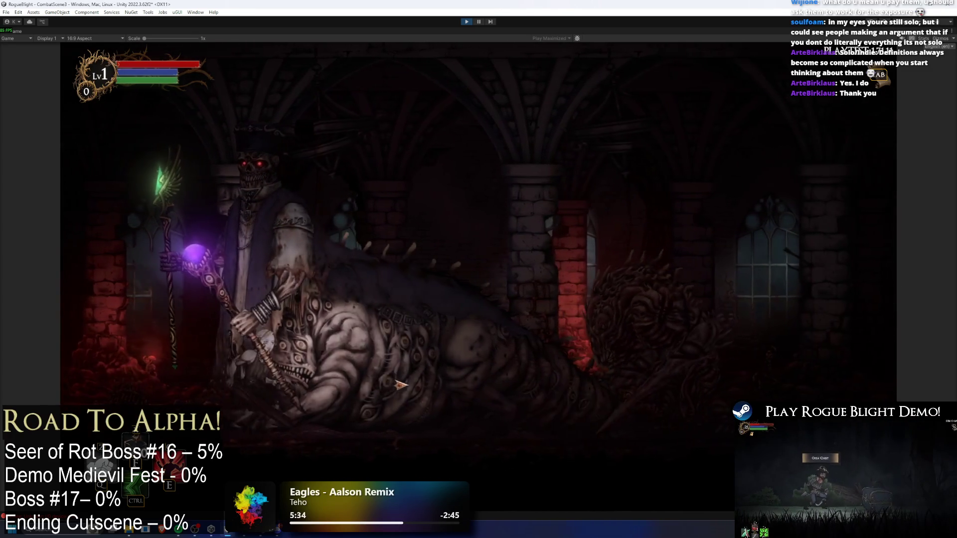
{"action": "key", "text": "d"}
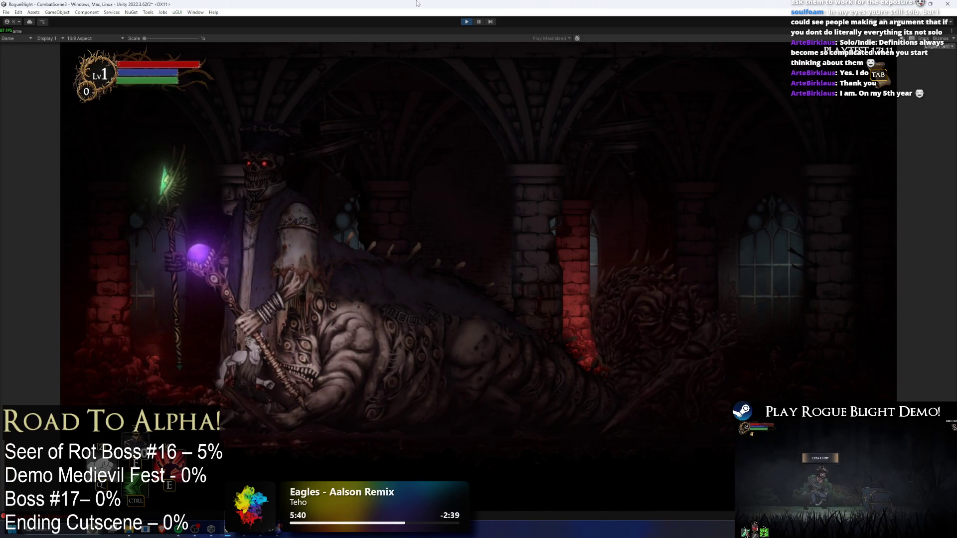
{"action": "key", "text": "ctrl+p"}
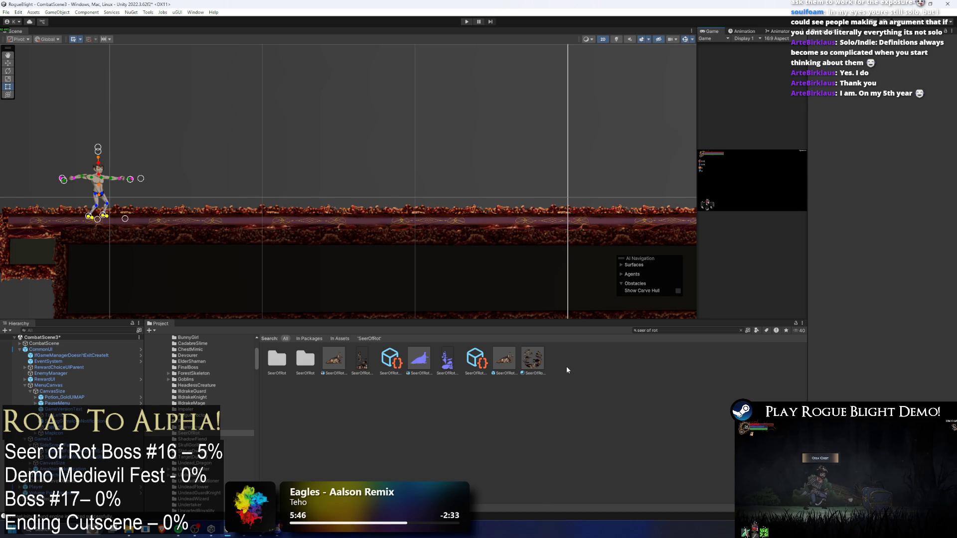
- Open SeerOfRot_Prefab and put the g hand front claws sprite on the EnemyFront1 sorting layer
{"action": "double_click", "coordinate": [515, 358]}
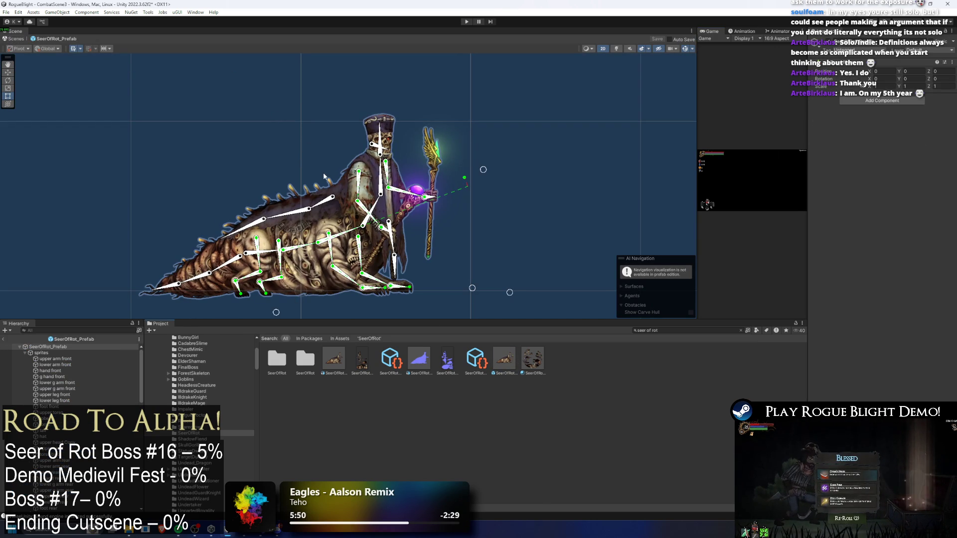
{"action": "scroll", "coordinate": [344, 246], "scroll_direction": "up", "scroll_amount": 3}
{"action": "left_click", "coordinate": [337, 258]}
{"action": "scroll", "coordinate": [344, 261], "scroll_direction": "up", "scroll_amount": 3}
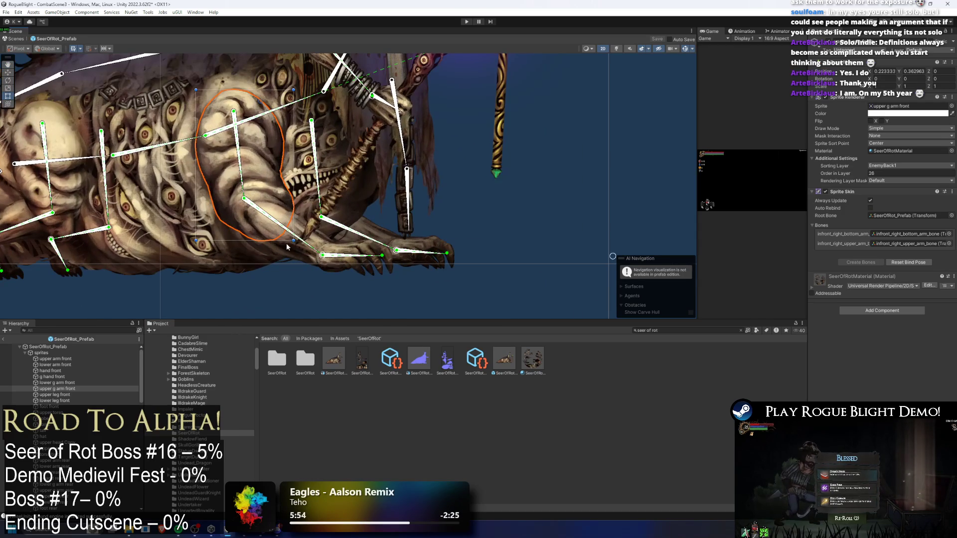
{"action": "left_click", "coordinate": [356, 268]}
{"action": "left_click", "coordinate": [362, 251]}
{"action": "left_click", "coordinate": [885, 165]}
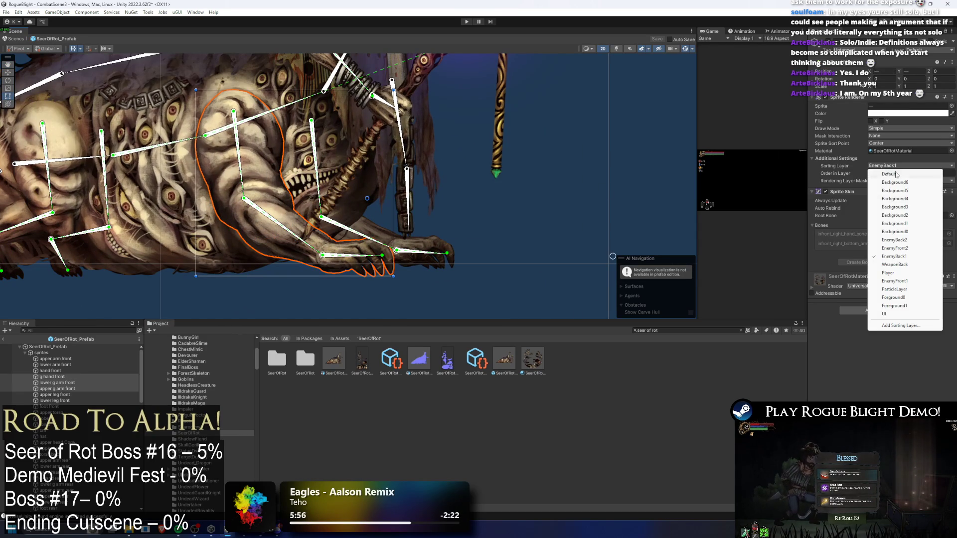
{"action": "left_click", "coordinate": [903, 281]}
{"action": "left_click", "coordinate": [526, 201]}
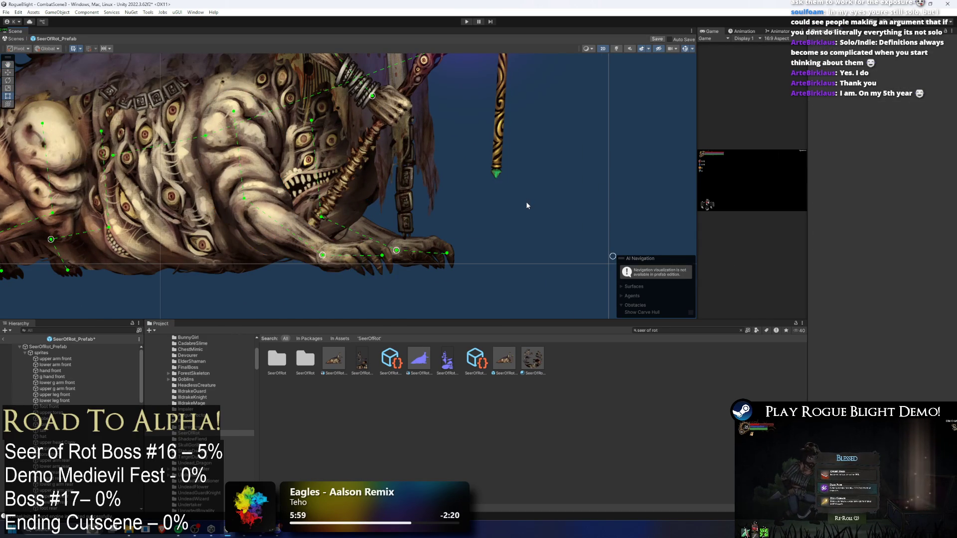
- Set the upper arm front sprite's order in layer to 52
{"action": "scroll", "coordinate": [526, 202], "scroll_direction": "down", "scroll_amount": 3}
{"action": "mouse_move", "coordinate": [350, 153]}
{"action": "left_mouse_down"}
{"action": "mouse_move", "coordinate": [304, 167]}
{"action": "mouse_move", "coordinate": [335, 170]}
{"action": "left_mouse_up"}
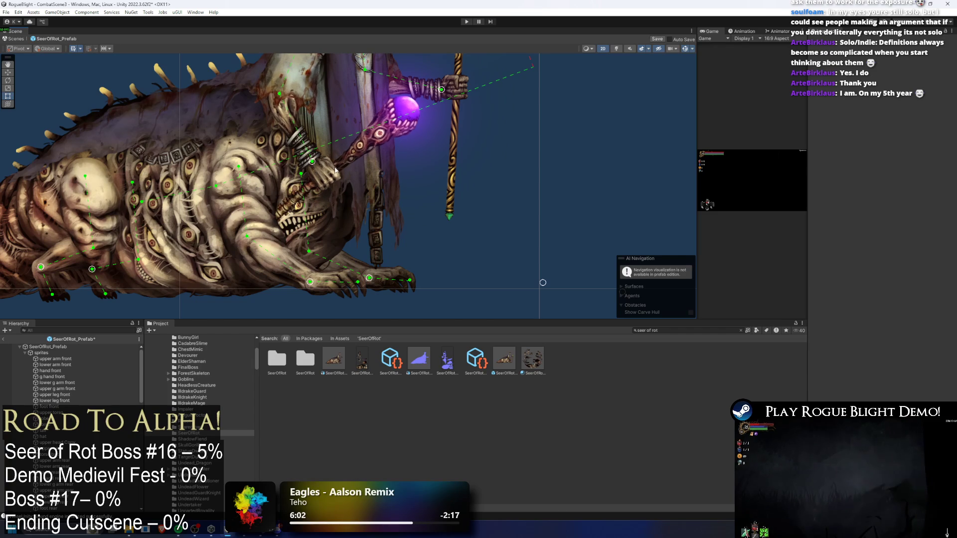
{"action": "left_click", "coordinate": [252, 210]}
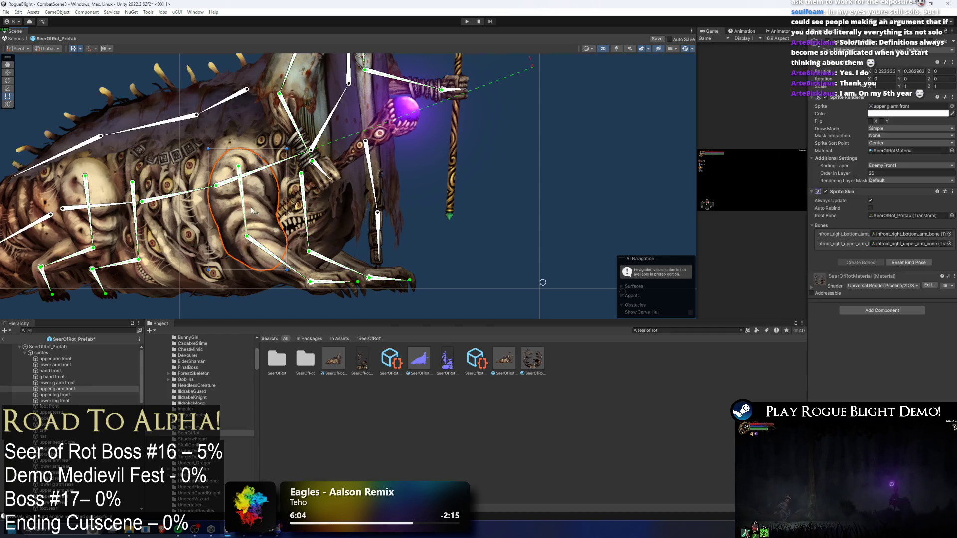
{"action": "left_click_drag", "start_coordinate": [334, 172], "coordinate": [334, 246]}
{"action": "left_click", "coordinate": [308, 147]}
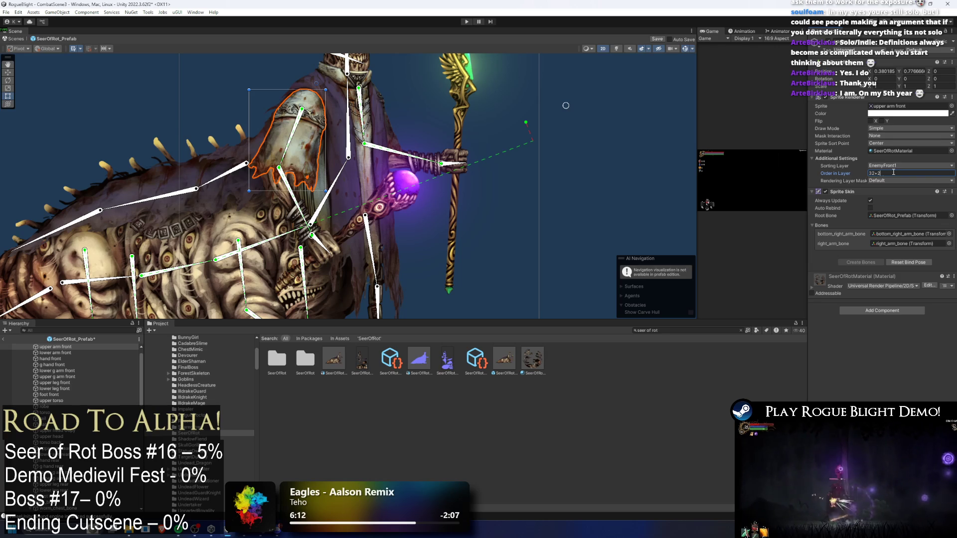
{"action": "type", "text": "0"}
{"action": "key", "text": "Return"}
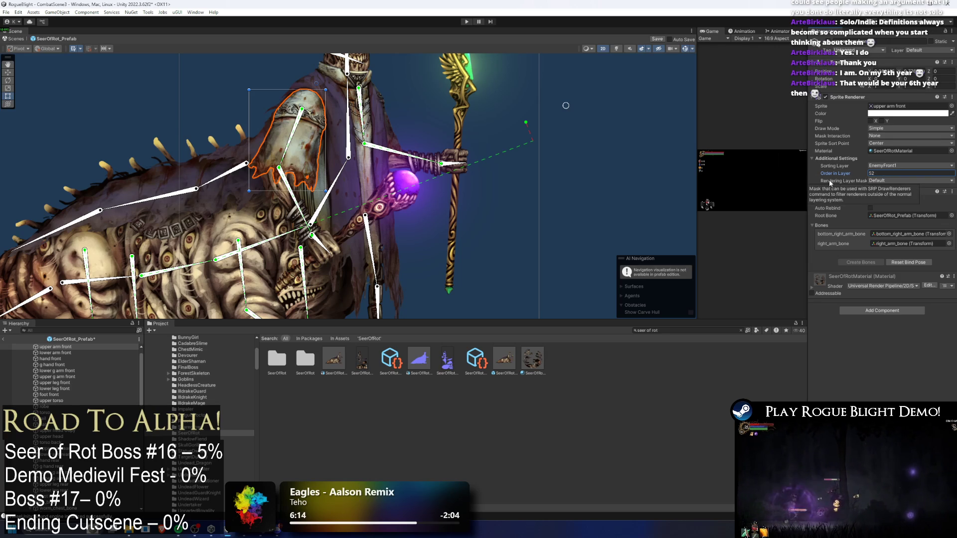
- Set the Death_staff sprite's order in layer to 45
{"action": "left_click", "coordinate": [280, 199]}
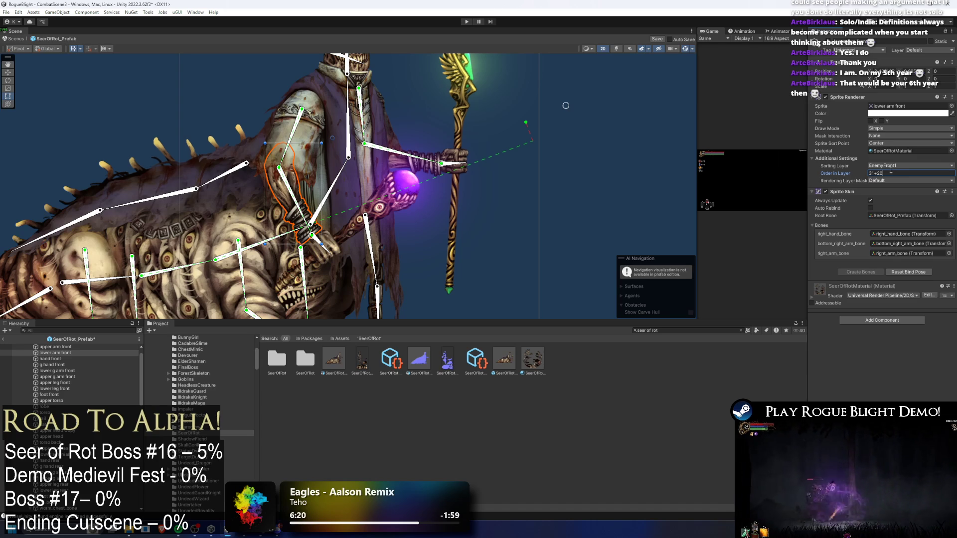
{"action": "left_click", "coordinate": [337, 243]}
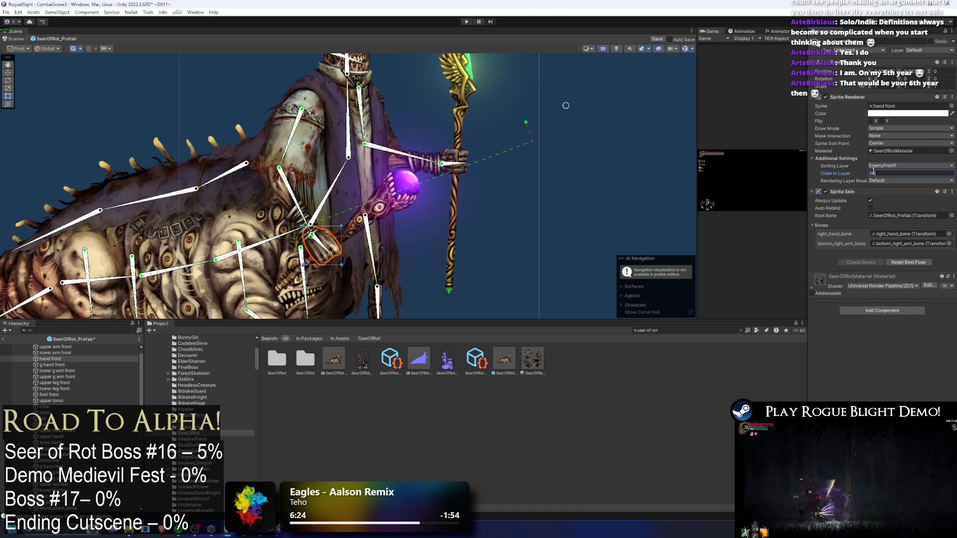
{"action": "left_click", "coordinate": [388, 221]}
{"action": "left_click", "coordinate": [883, 173]}
{"action": "type", "text": "22"}
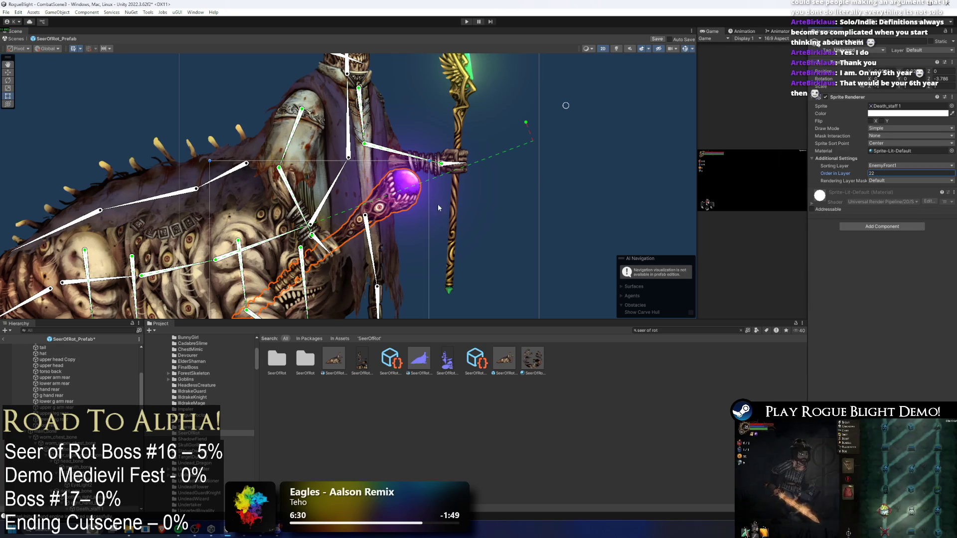
{"action": "left_click", "coordinate": [329, 244]}
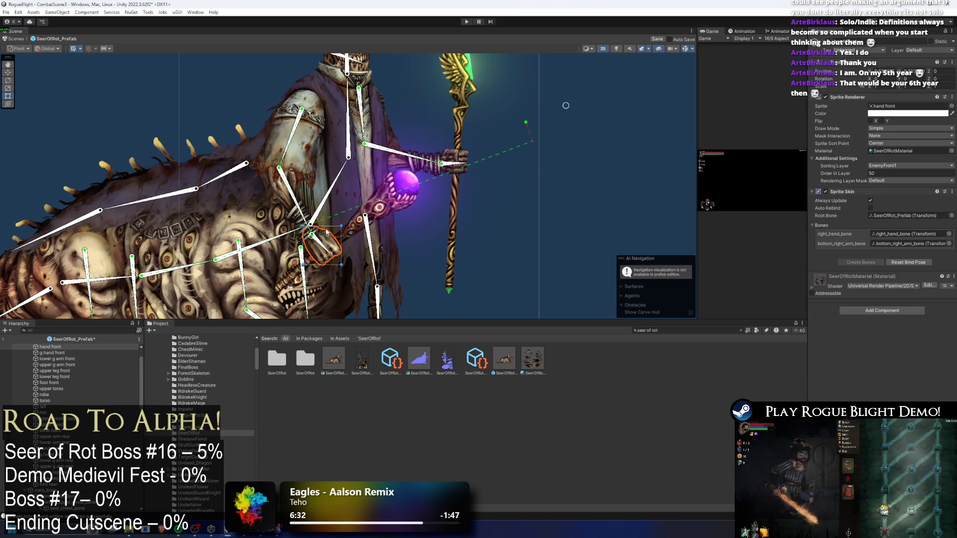
{"action": "left_click", "coordinate": [282, 200]}
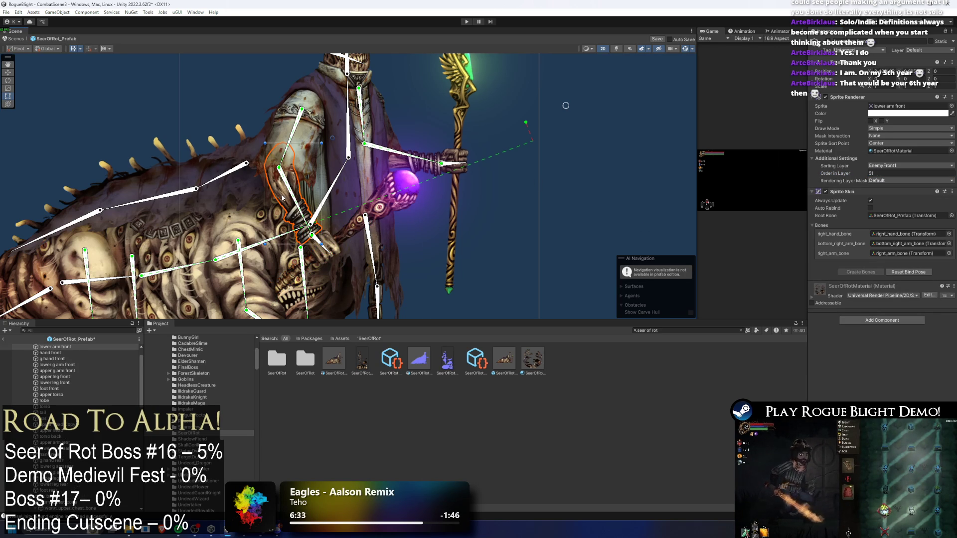
{"action": "left_click", "coordinate": [347, 232]}
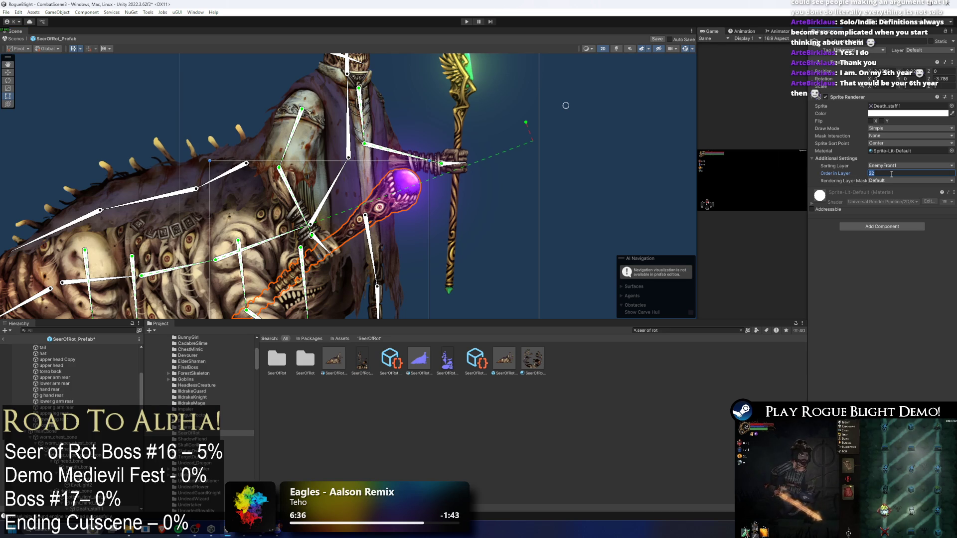
{"action": "type", "text": "45"}
{"action": "key", "text": "Return"}
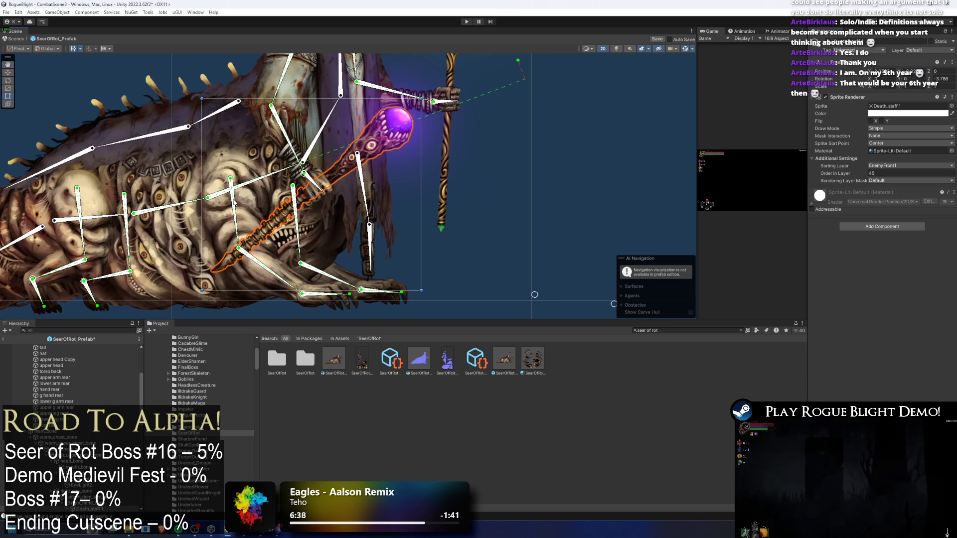
{"action": "left_click_drag", "start_coordinate": [278, 312], "coordinate": [269, 249]}
- Deselect the arm sprite, save the Seer of Rot prefab, and re-centre the view on the boss
{"action": "left_click", "coordinate": [260, 280]}
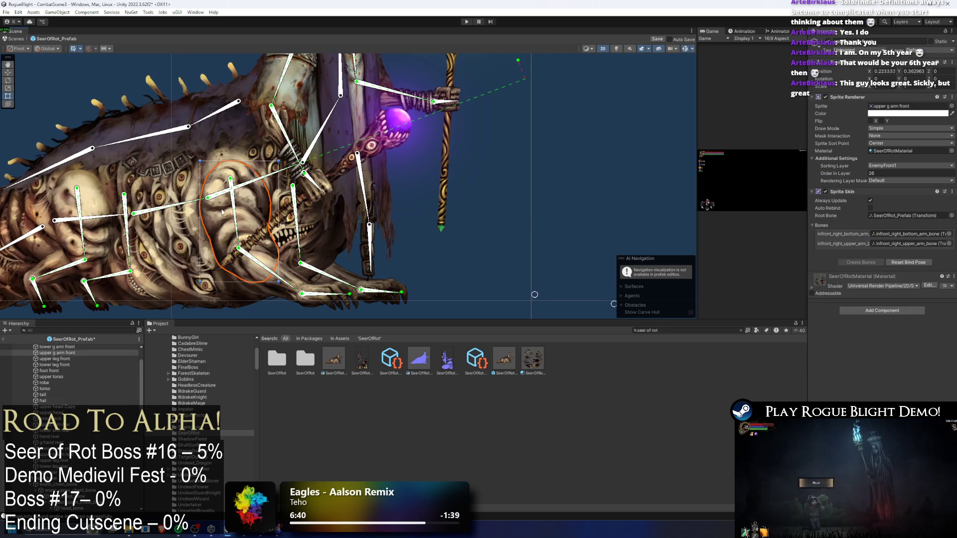
{"action": "left_click", "coordinate": [516, 118]}
{"action": "scroll", "coordinate": [498, 149], "scroll_direction": "down", "scroll_amount": 2}
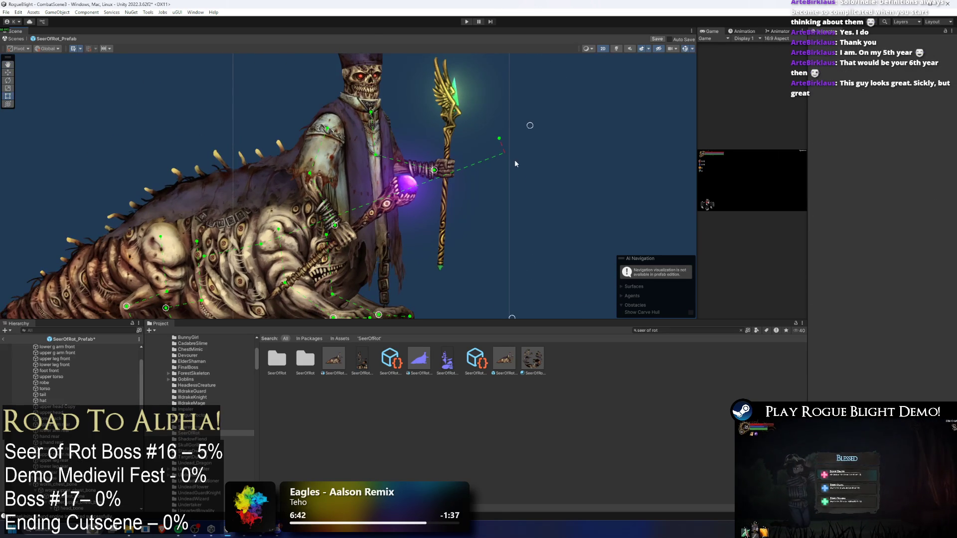
{"action": "key", "text": "ctrl+s"}
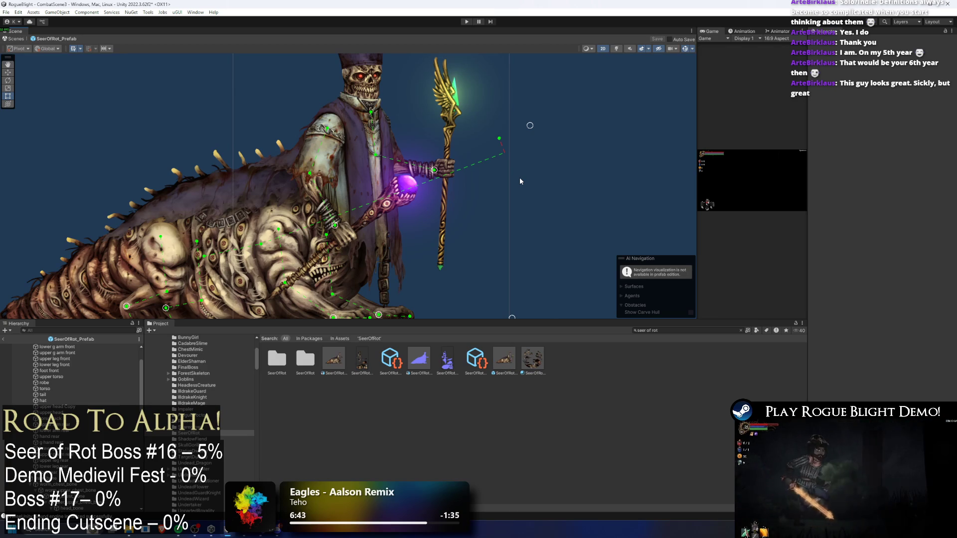
{"action": "left_click_drag", "start_coordinate": [319, 187], "coordinate": [385, 178]}
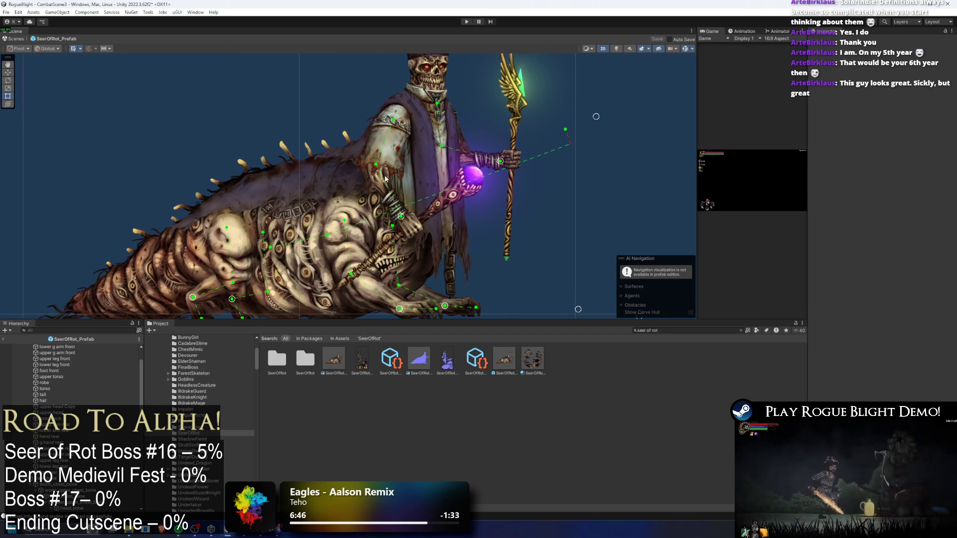
{"action": "scroll", "coordinate": [385, 179], "scroll_direction": "down", "scroll_amount": 1}
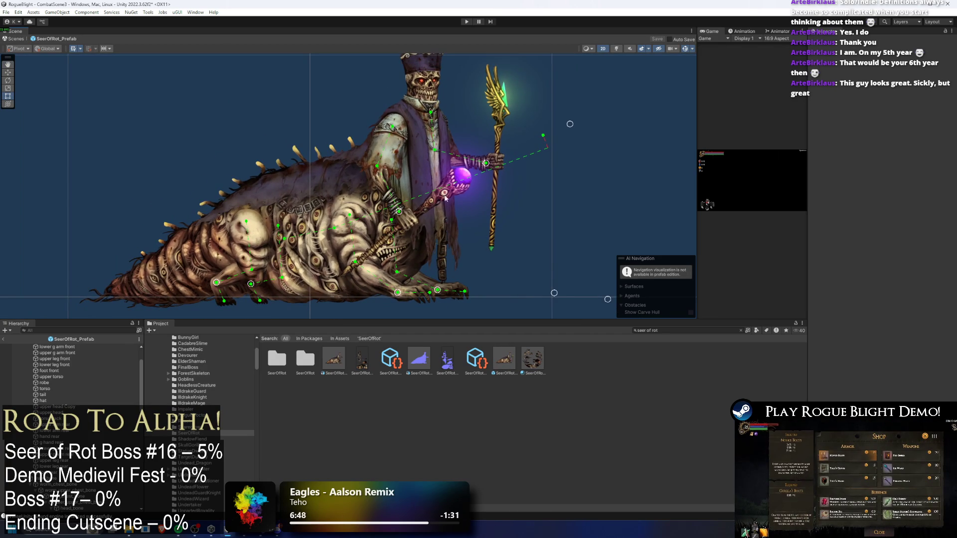
{"action": "scroll", "coordinate": [445, 198], "scroll_direction": "down", "scroll_amount": 1}
{"action": "key", "text": "super"}
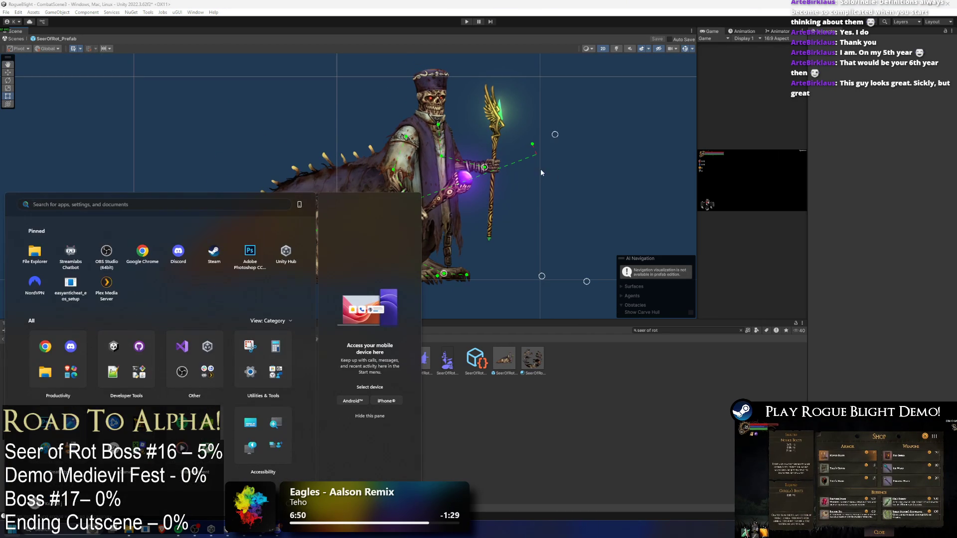
- Search the project for 'start point' and load the StartPoint scene, answering the modified-scenes prompt
{"action": "key", "text": "super"}
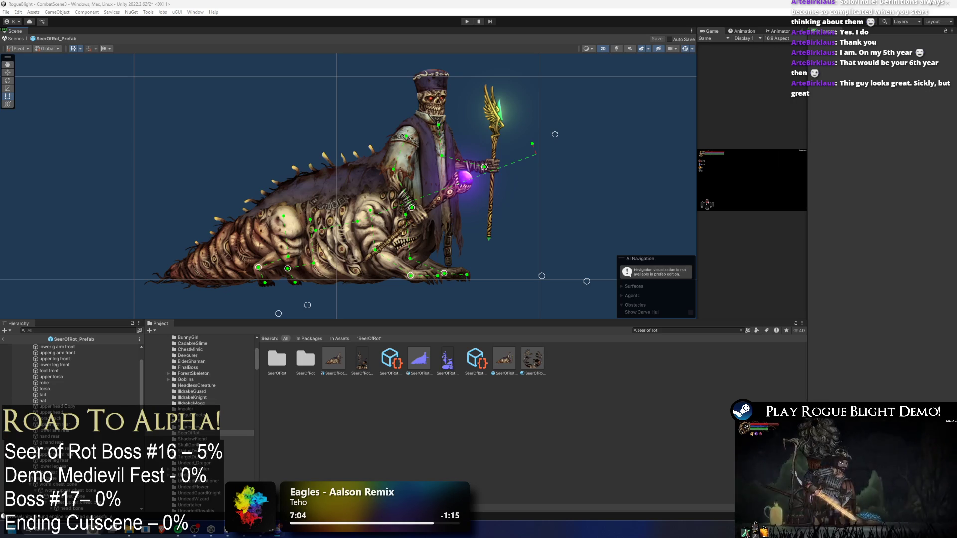
{"action": "left_click", "coordinate": [677, 331]}
{"action": "type", "text": "start point"}
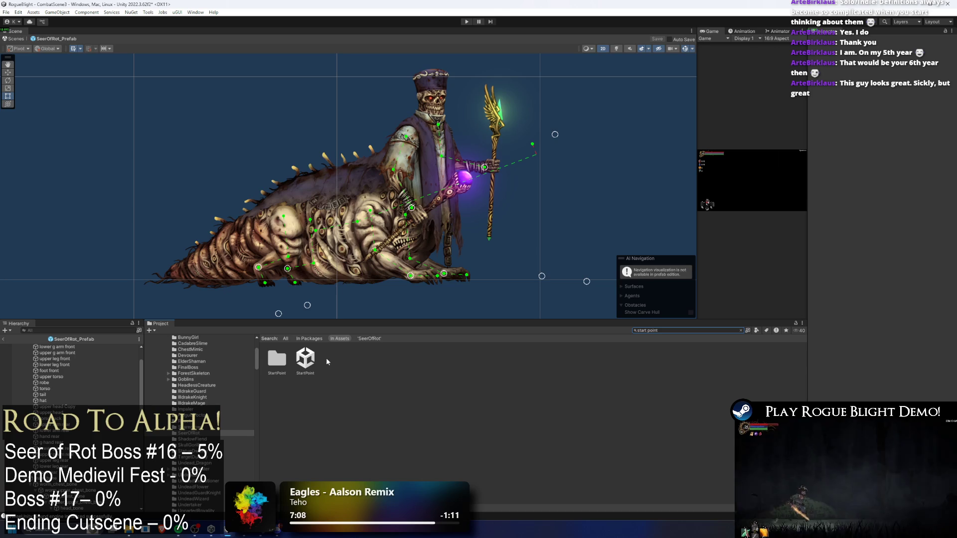
{"action": "double_click", "coordinate": [310, 359]}
{"action": "left_click", "coordinate": [499, 280]}
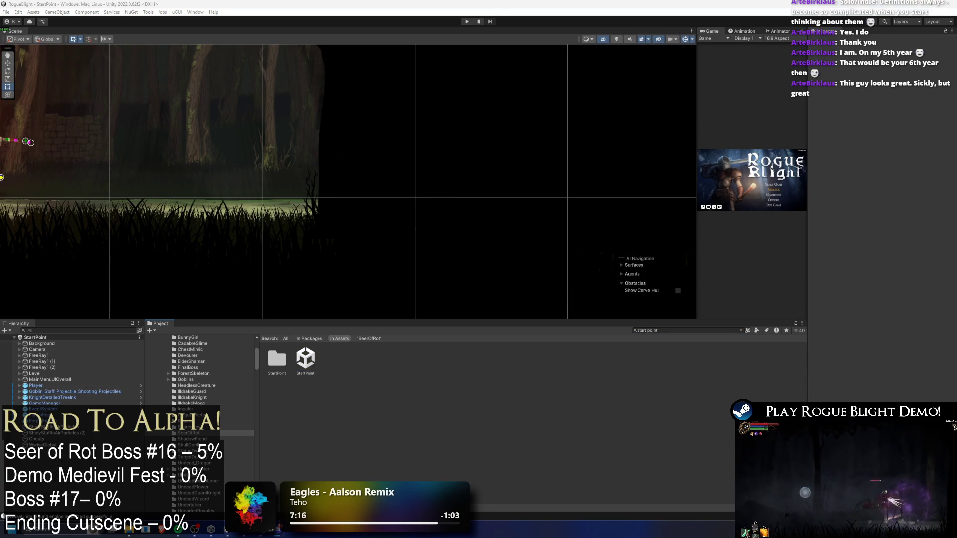
- Enter Play mode with Ctrl+P so the StartPoint scene shows the Rogue Blight title menu
{"action": "key", "text": "ctrl+p"}
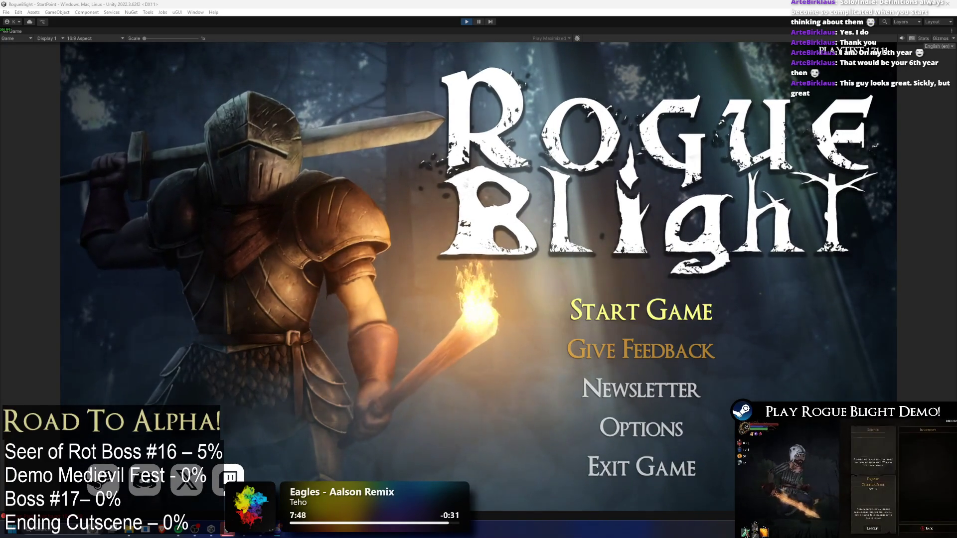
{"action": "key", "text": "Return"}
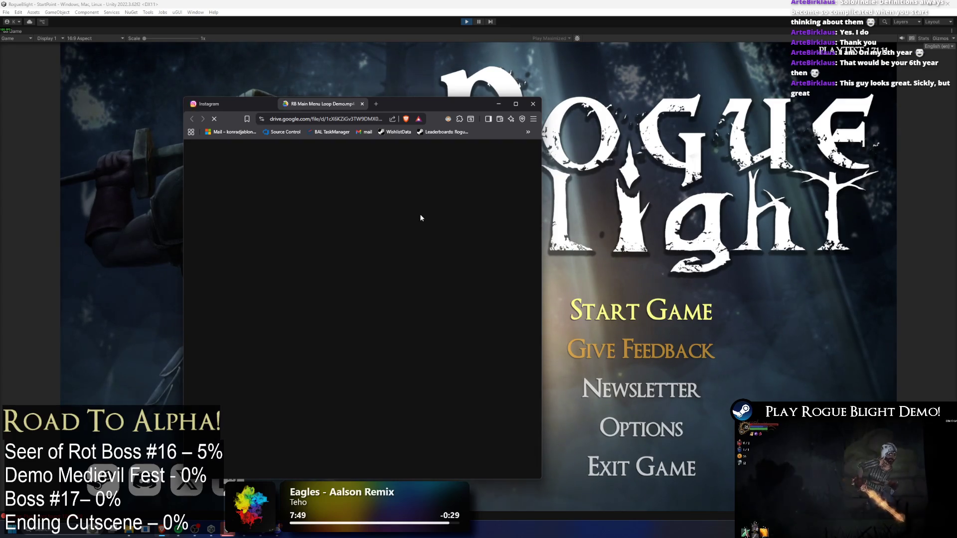
{"action": "middle_click", "coordinate": [227, 107]}
{"action": "left_click", "coordinate": [379, 299]}
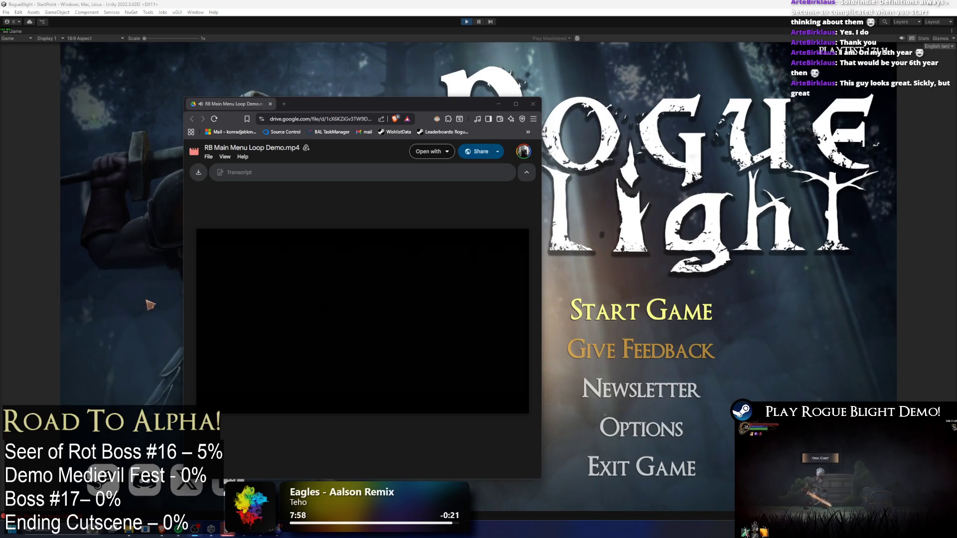
{"action": "left_click", "coordinate": [498, 103]}
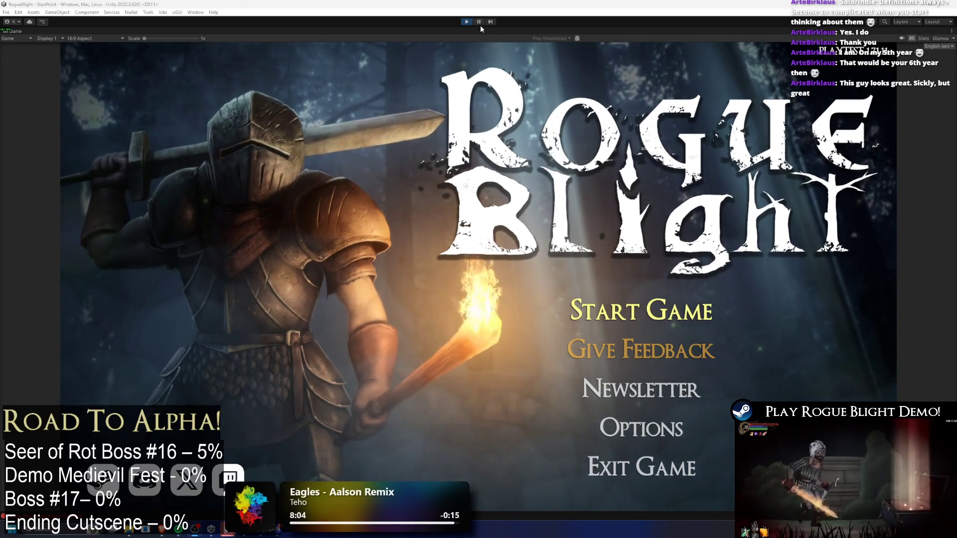
{"action": "left_click", "coordinate": [479, 22]}
{"action": "left_click", "coordinate": [479, 22]}
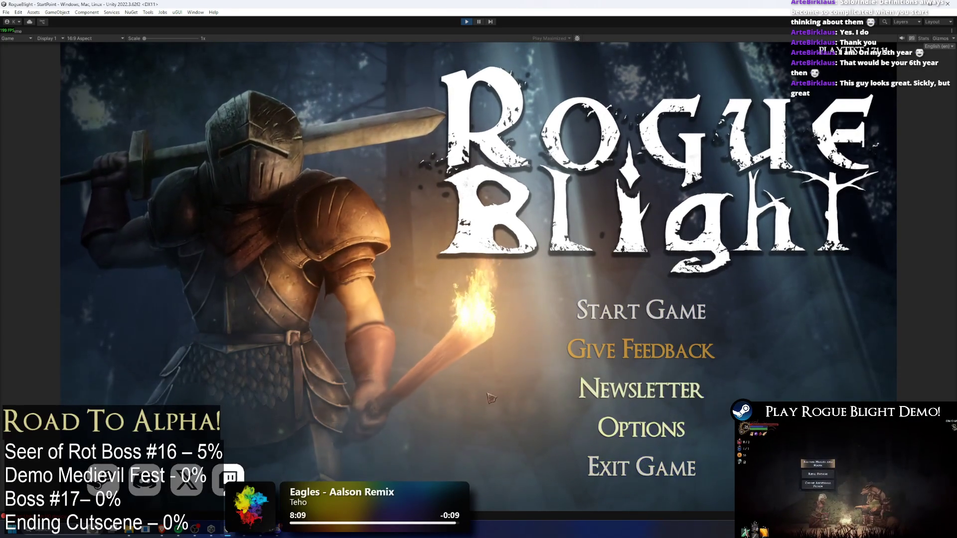
{"action": "left_click", "coordinate": [642, 311]}
{"action": "left_click", "coordinate": [642, 452]}
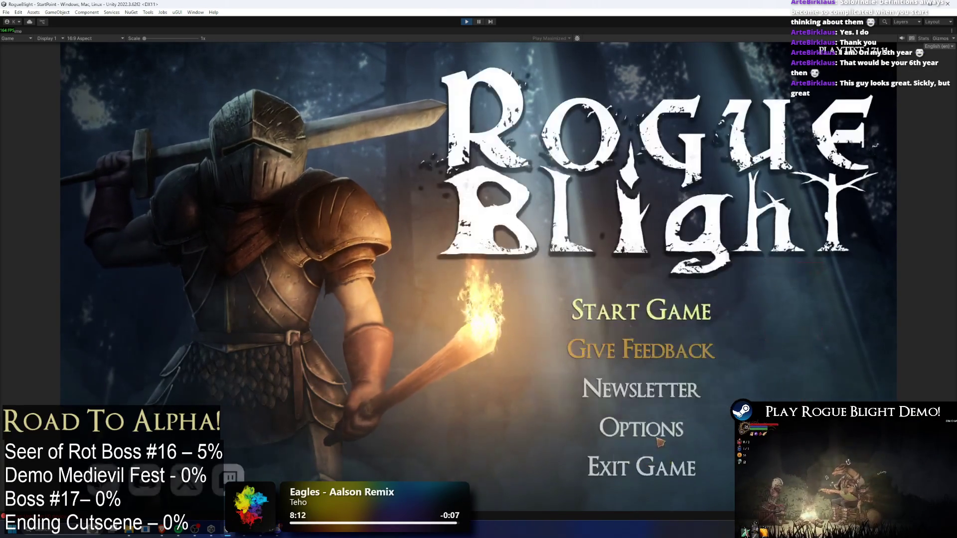
{"action": "left_click", "coordinate": [665, 434]}
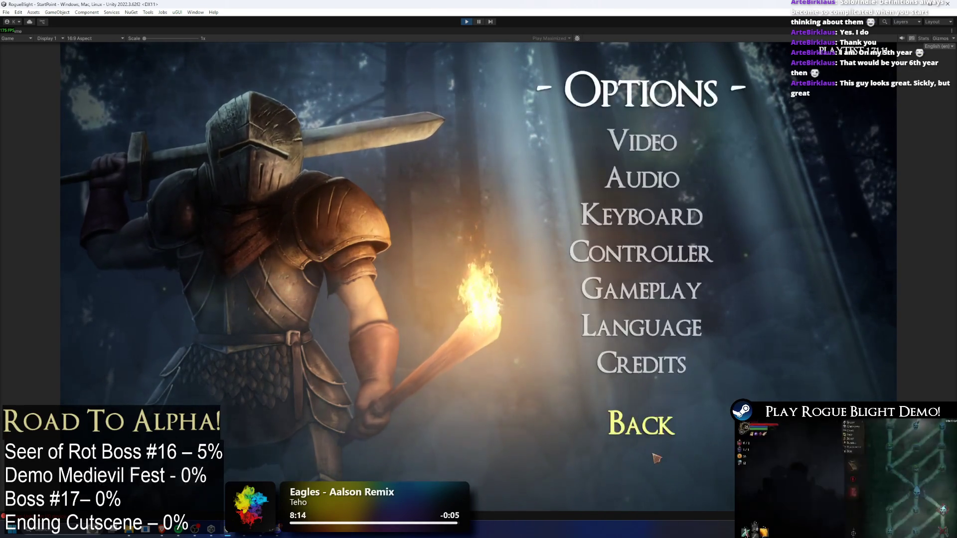
{"action": "left_click", "coordinate": [660, 430]}
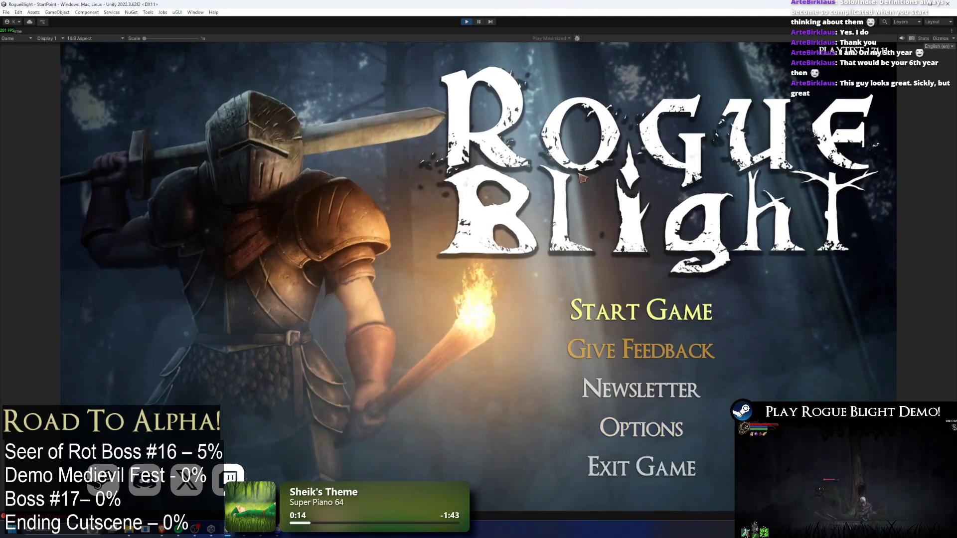
{"action": "left_click", "coordinate": [643, 311]}
{"action": "left_click", "coordinate": [665, 463]}
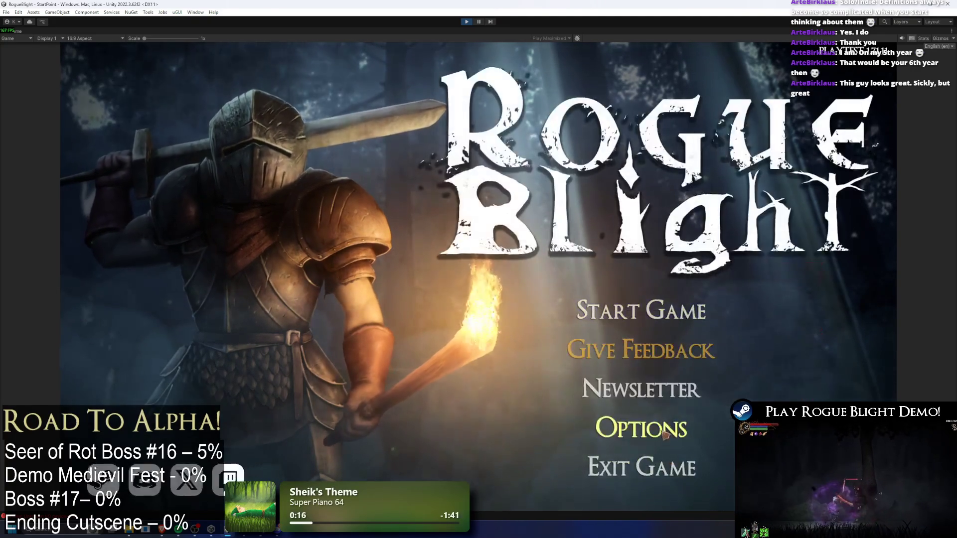
{"action": "left_click", "coordinate": [659, 431]}
{"action": "left_click", "coordinate": [654, 435]}
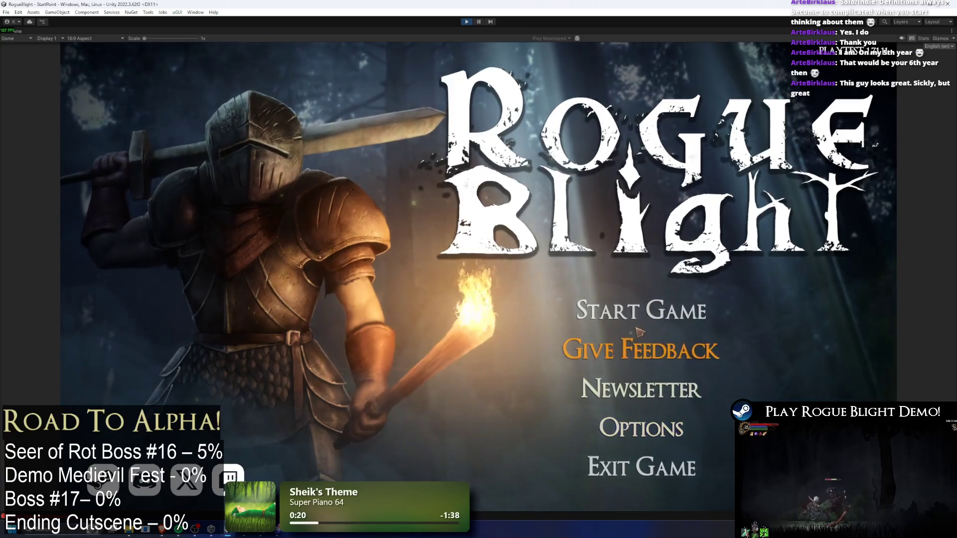
{"action": "left_click", "coordinate": [673, 312]}
{"action": "left_click", "coordinate": [648, 451]}
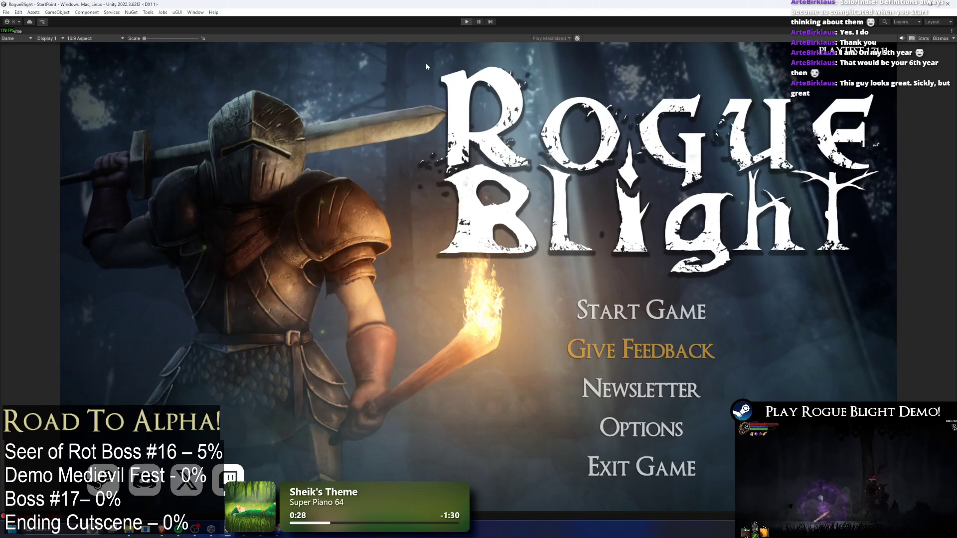
- Exit Play mode and switch to the Rogue Blight ArtBook slides in Chrome
{"action": "key", "text": "ctrl+p"}
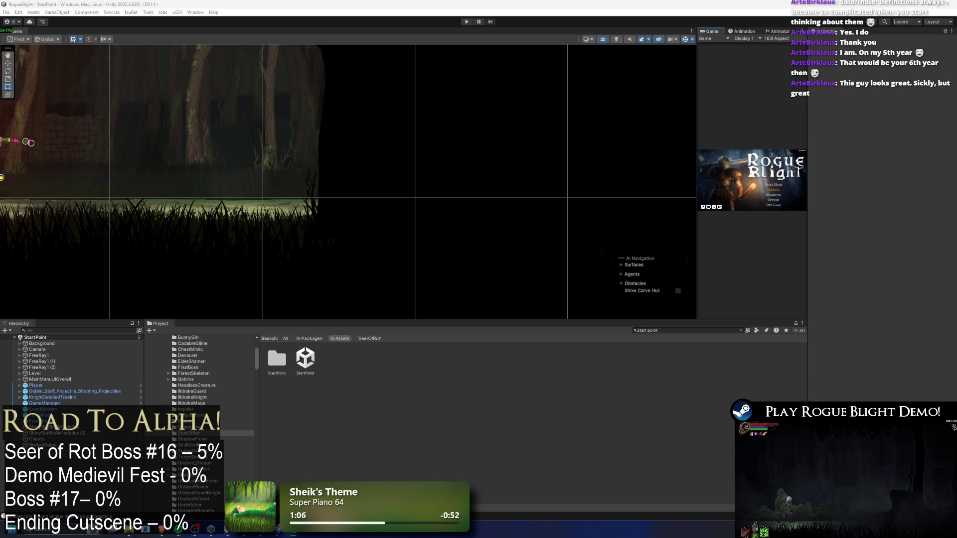
{"action": "key", "text": "alt+Tab"}
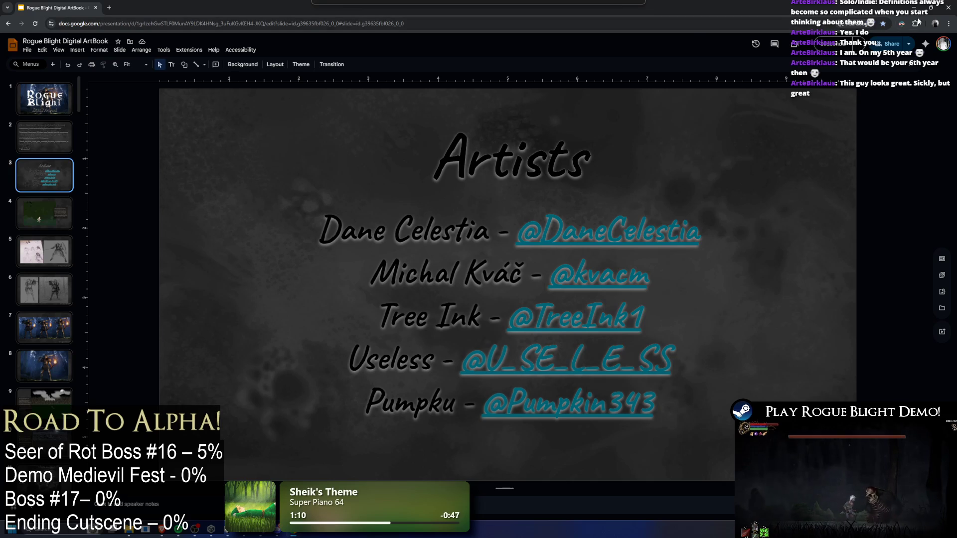
- Turn off the dark mode extension for the Slides page
{"action": "left_click", "coordinate": [901, 24]}
{"action": "left_click", "coordinate": [890, 52]}
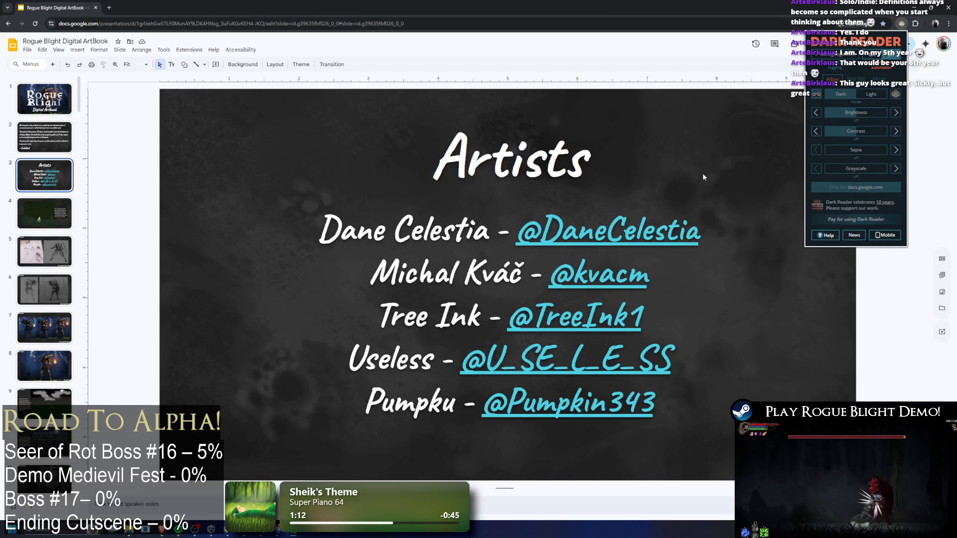
{"action": "left_click", "coordinate": [92, 162]}
- Browse slides 4–9: the pixel-art forest, TreeInk knight sketches and the CodeRad cutscene slide
{"action": "key", "text": "Down"}
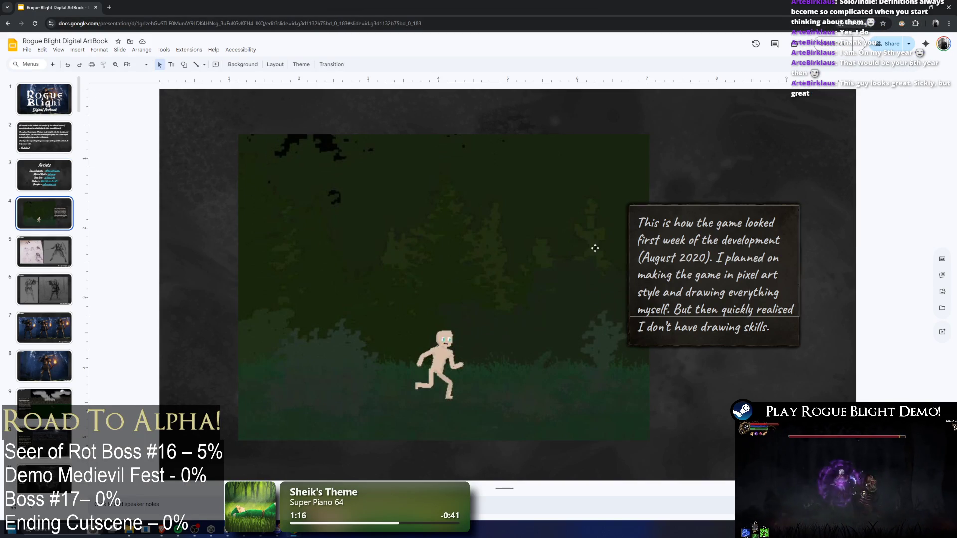
{"action": "left_click", "coordinate": [49, 251]}
{"action": "left_click", "coordinate": [48, 291]}
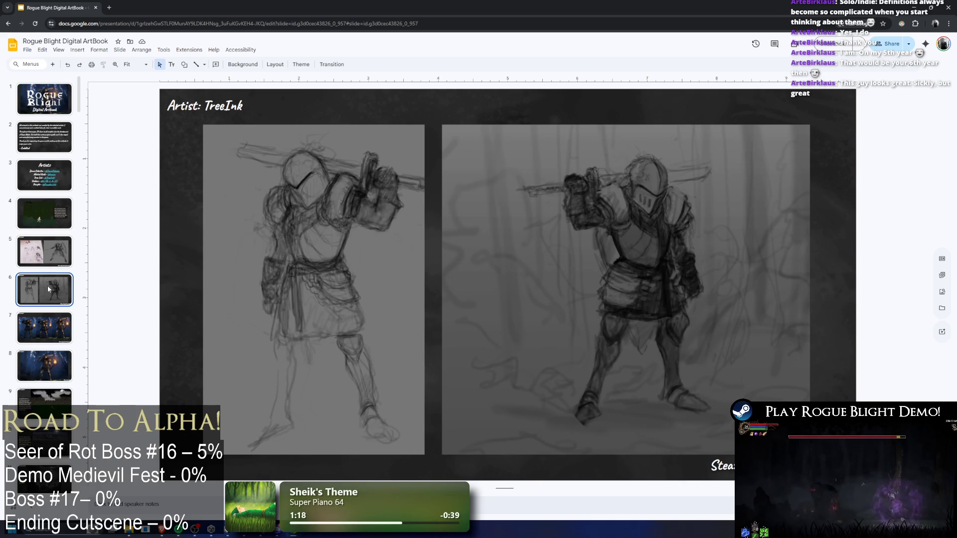
{"action": "scroll", "coordinate": [52, 274], "scroll_direction": "down", "scroll_amount": 1}
{"action": "left_click", "coordinate": [50, 286]}
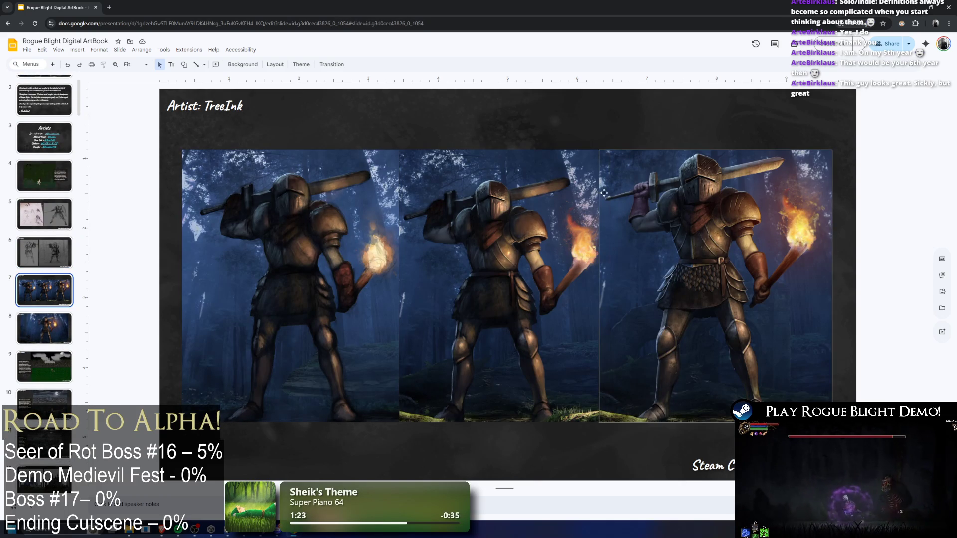
{"action": "left_click", "coordinate": [35, 145]}
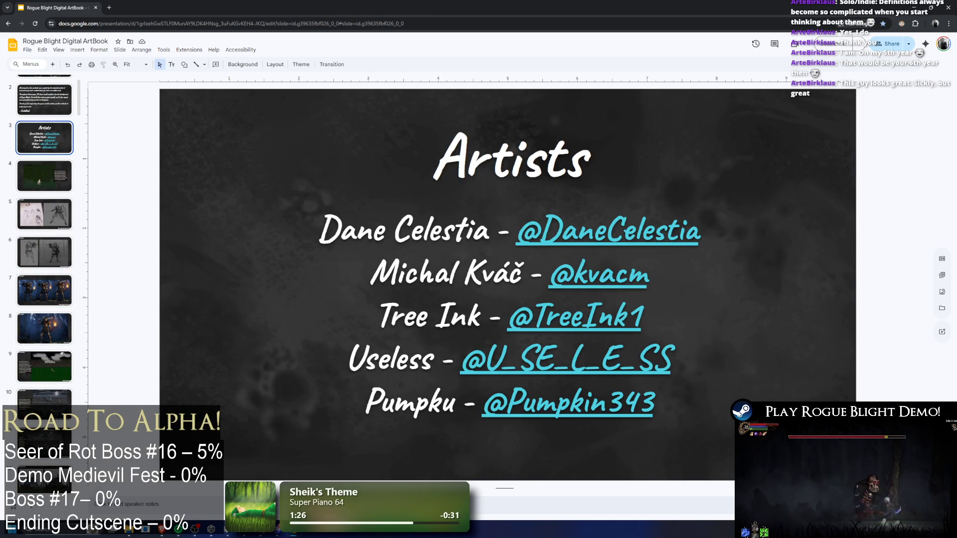
{"action": "left_click", "coordinate": [43, 292]}
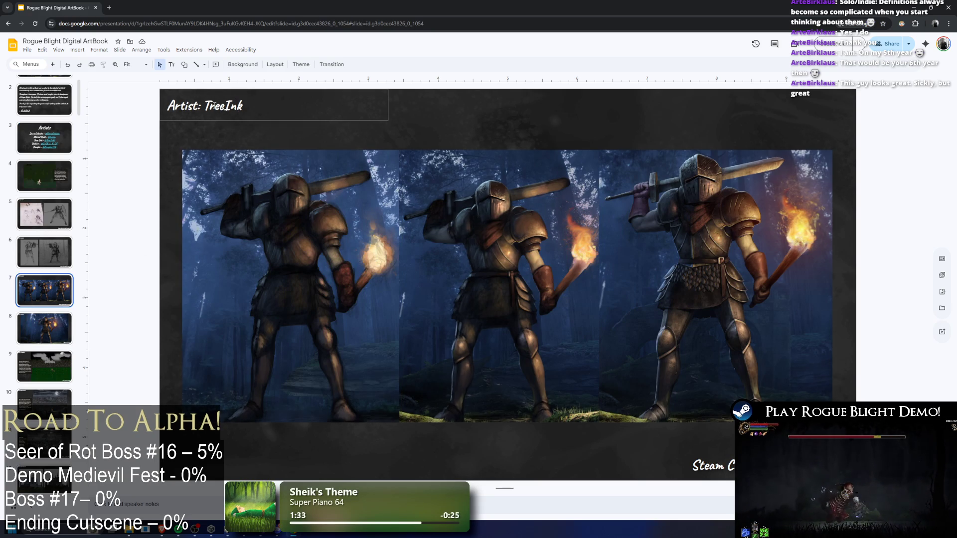
{"action": "scroll", "coordinate": [44, 294], "scroll_direction": "down", "scroll_amount": 3}
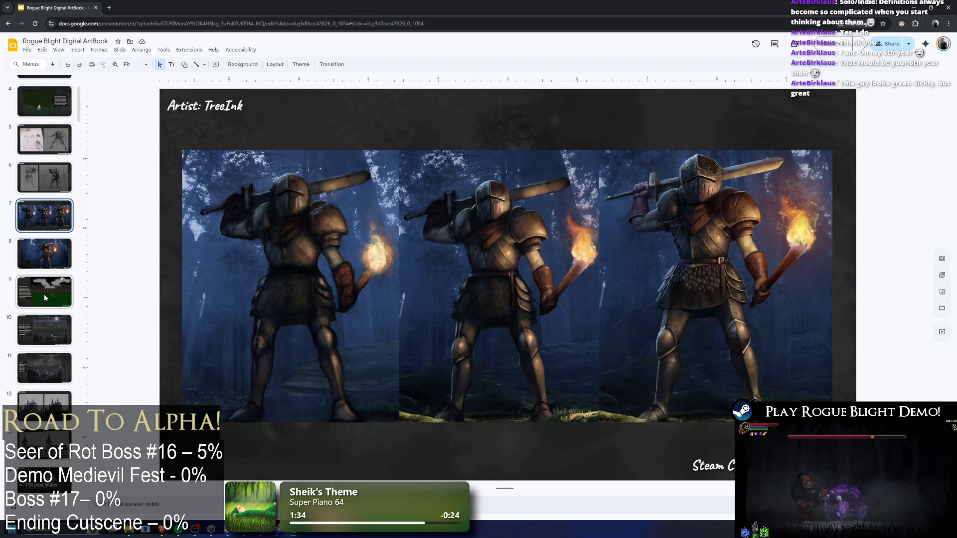
{"action": "left_click", "coordinate": [44, 295]}
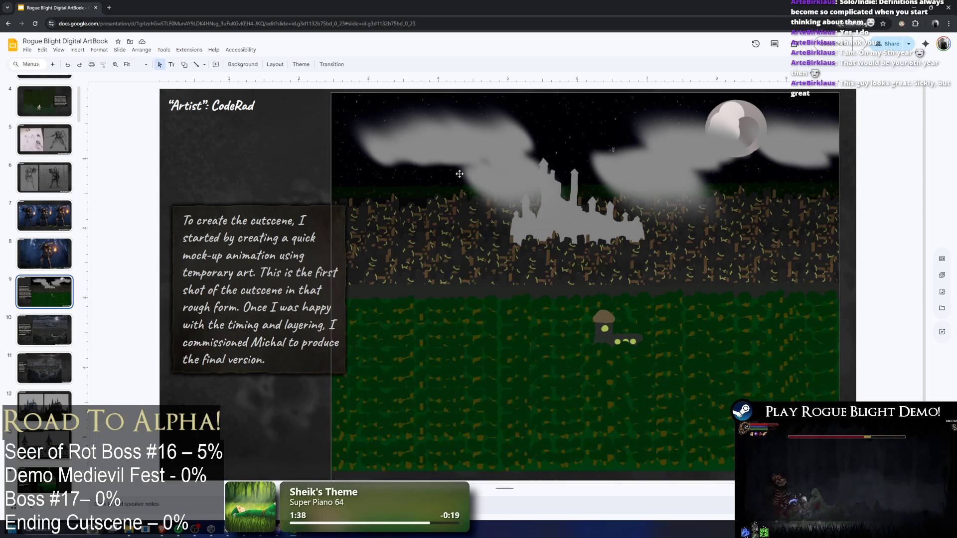
- View cutscene slides 10–14: rough concept, finished art, castles, churches and green sanctuary
{"action": "left_click", "coordinate": [35, 340]}
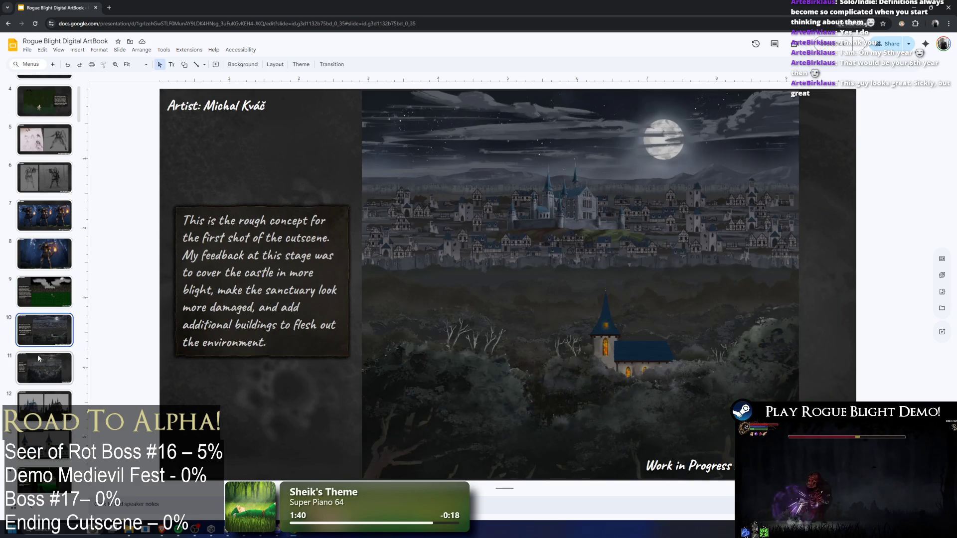
{"action": "left_click", "coordinate": [45, 369]}
{"action": "scroll", "coordinate": [46, 349], "scroll_direction": "down", "scroll_amount": 2}
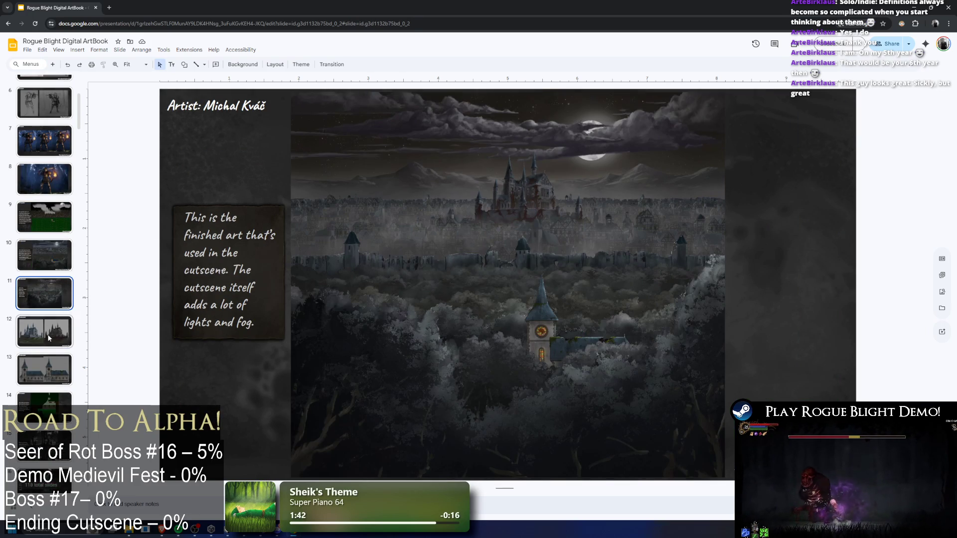
{"action": "left_click", "coordinate": [49, 337]}
{"action": "left_click", "coordinate": [50, 375]}
{"action": "scroll", "coordinate": [69, 339], "scroll_direction": "down", "scroll_amount": 1}
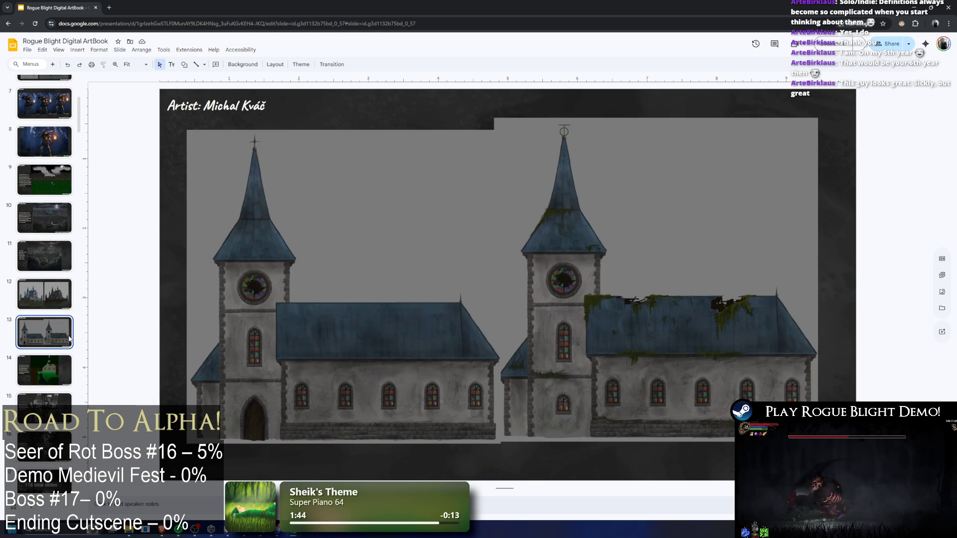
{"action": "left_click", "coordinate": [48, 298]}
{"action": "left_click", "coordinate": [55, 252]}
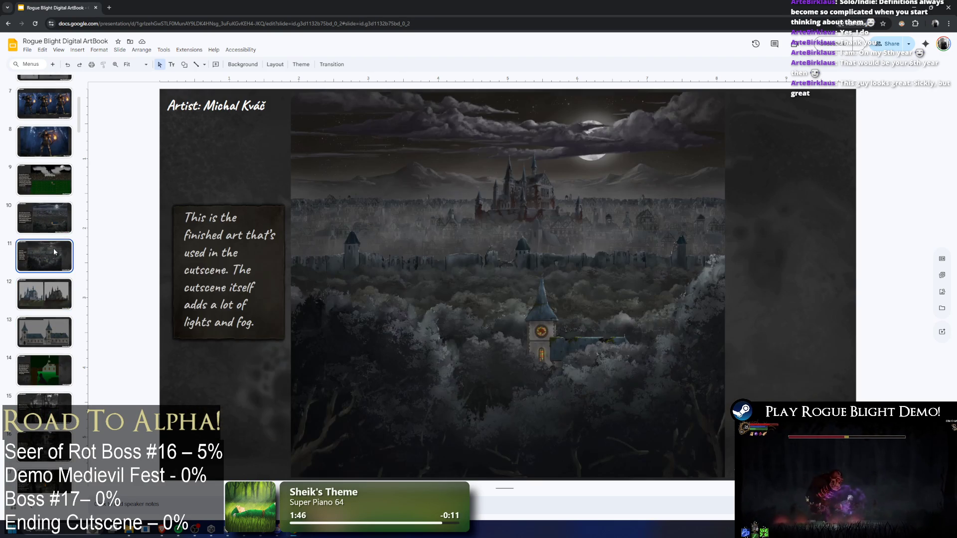
{"action": "scroll", "coordinate": [55, 266], "scroll_direction": "down", "scroll_amount": 2}
{"action": "left_click", "coordinate": [53, 307]}
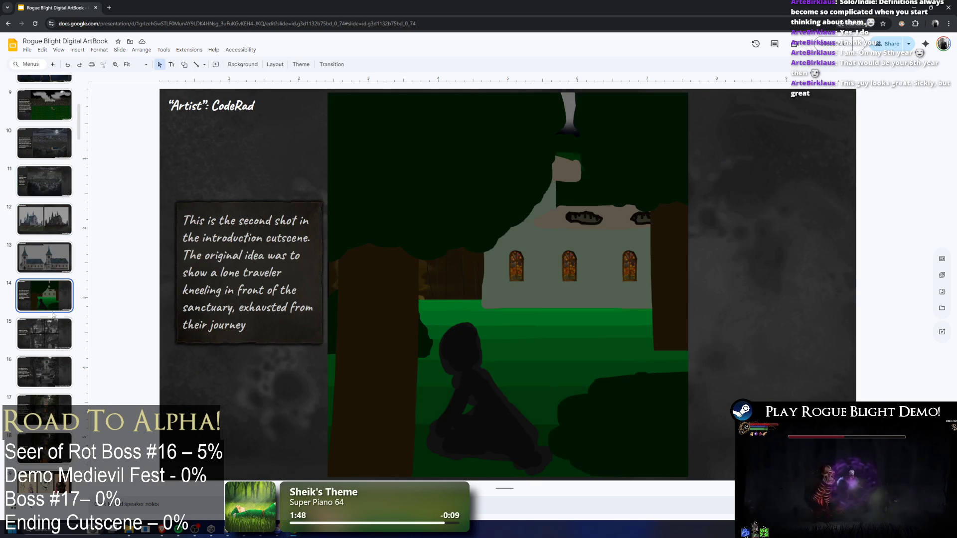
- Move through slides 16–26, from the character sketches and skull-helmet figure to the lizard bard
{"action": "left_click", "coordinate": [40, 365]}
{"action": "scroll", "coordinate": [41, 369], "scroll_direction": "down", "scroll_amount": 1}
{"action": "left_click", "coordinate": [41, 370]}
{"action": "scroll", "coordinate": [41, 371], "scroll_direction": "down", "scroll_amount": 1}
{"action": "left_click", "coordinate": [41, 374]}
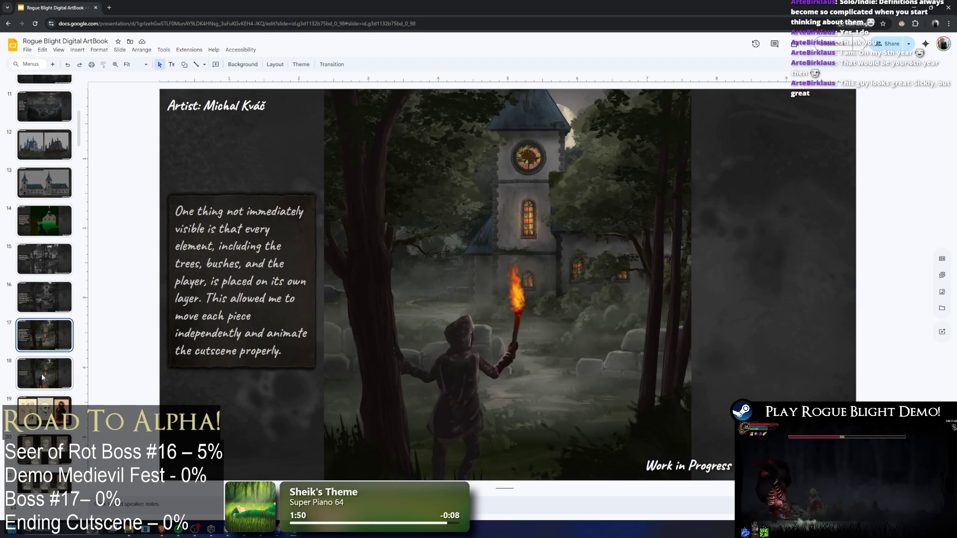
{"action": "scroll", "coordinate": [52, 364], "scroll_direction": "down", "scroll_amount": 2}
{"action": "left_click", "coordinate": [53, 329]}
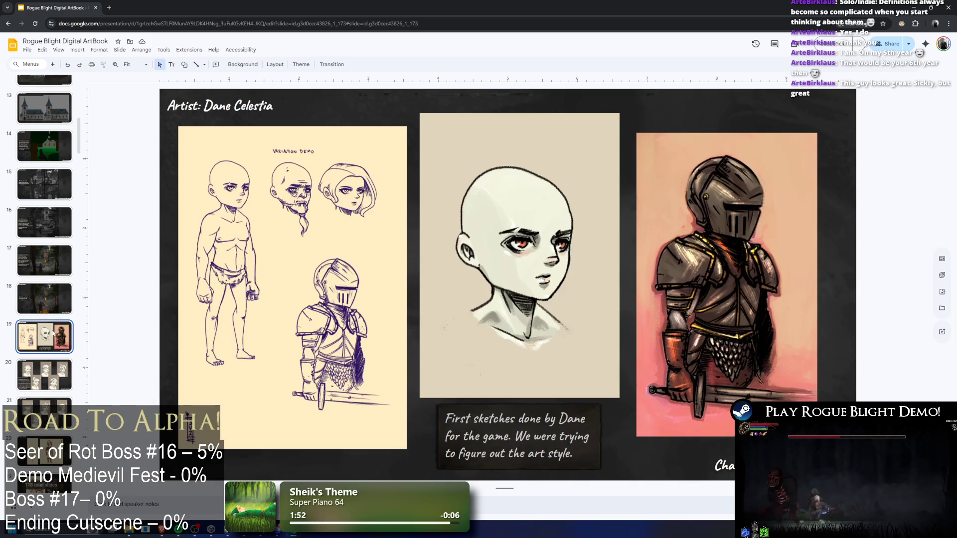
{"action": "scroll", "coordinate": [64, 302], "scroll_direction": "down", "scroll_amount": 2}
{"action": "left_click", "coordinate": [64, 303]}
{"action": "left_click", "coordinate": [54, 339]}
{"action": "left_click", "coordinate": [49, 378]}
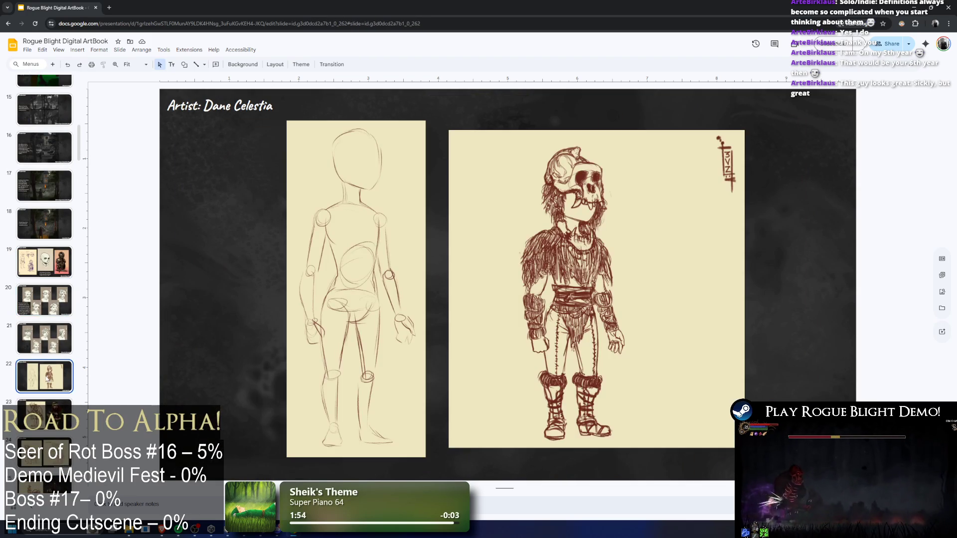
{"action": "scroll", "coordinate": [48, 372], "scroll_direction": "down", "scroll_amount": 2}
{"action": "left_click", "coordinate": [48, 369]}
- Browse slides 27–40: old scholar, log musician, backpack and tools, and the goblin sketches
{"action": "scroll", "coordinate": [50, 359], "scroll_direction": "down", "scroll_amount": 3}
{"action": "left_click", "coordinate": [56, 350]}
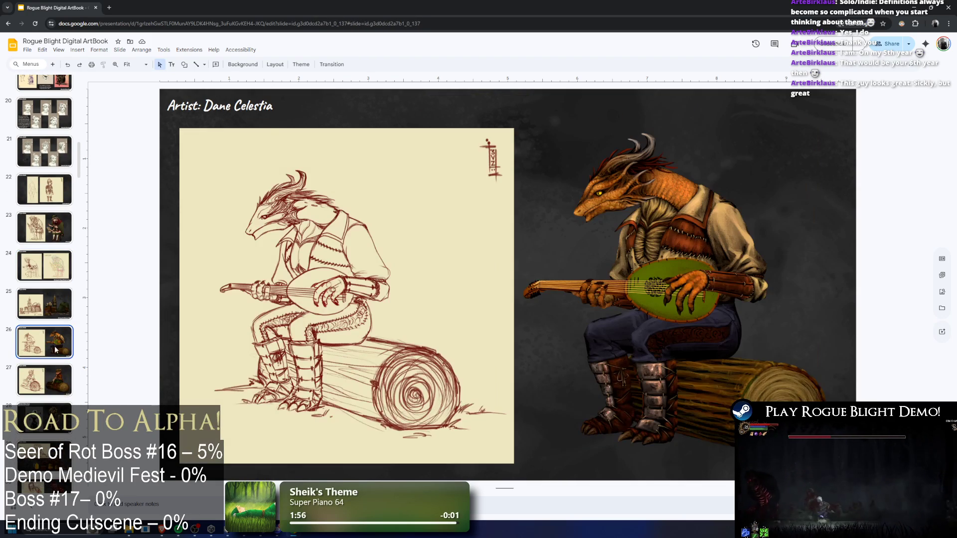
{"action": "left_click", "coordinate": [60, 238]}
{"action": "scroll", "coordinate": [57, 269], "scroll_direction": "down", "scroll_amount": 4}
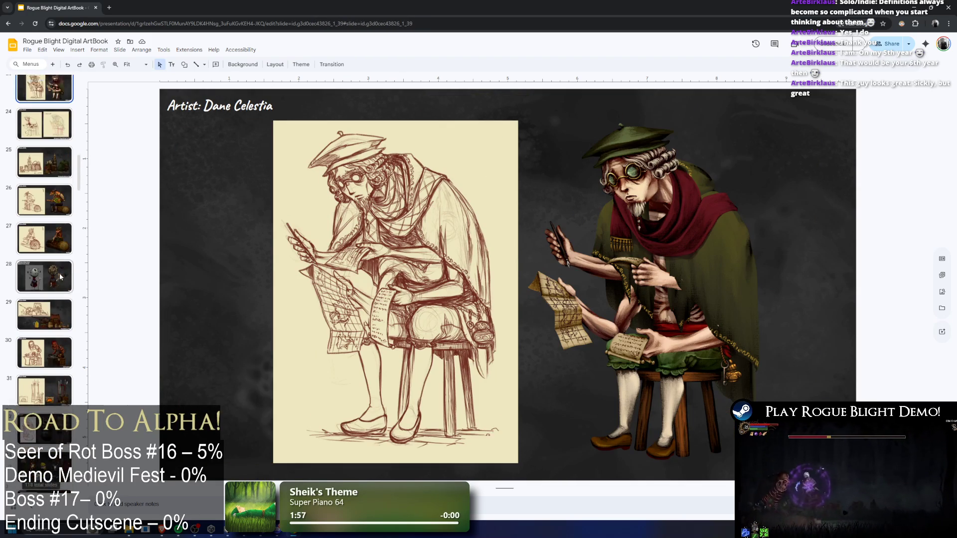
{"action": "left_click", "coordinate": [48, 310]}
{"action": "left_click", "coordinate": [48, 234]}
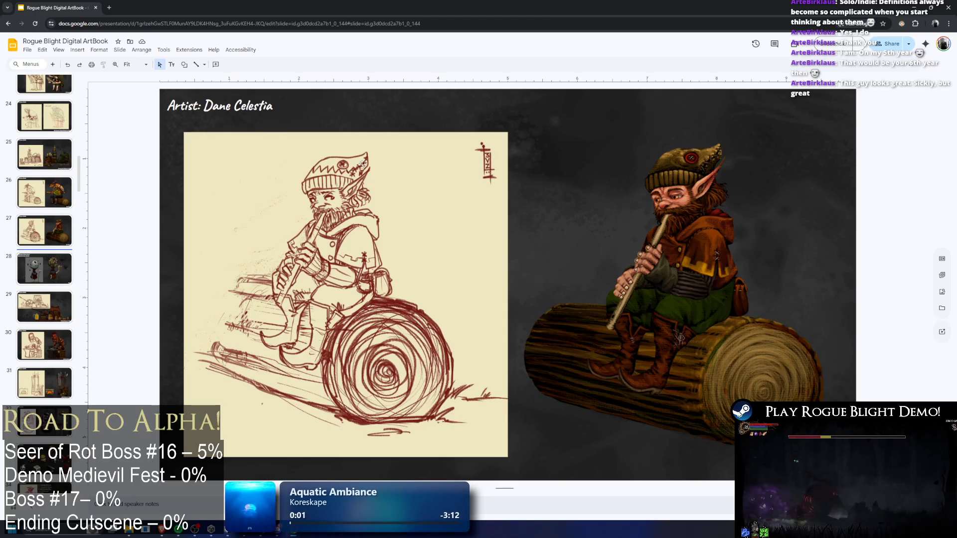
{"action": "scroll", "coordinate": [49, 299], "scroll_direction": "down", "scroll_amount": 3}
{"action": "left_click", "coordinate": [49, 311]}
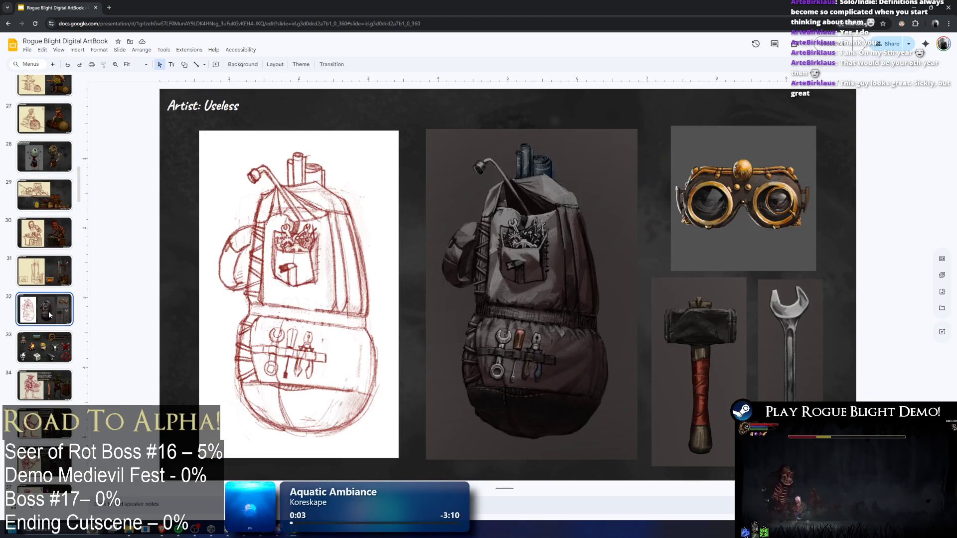
{"action": "scroll", "coordinate": [59, 291], "scroll_direction": "down", "scroll_amount": 2}
{"action": "left_click", "coordinate": [59, 291]}
{"action": "left_click", "coordinate": [48, 310]}
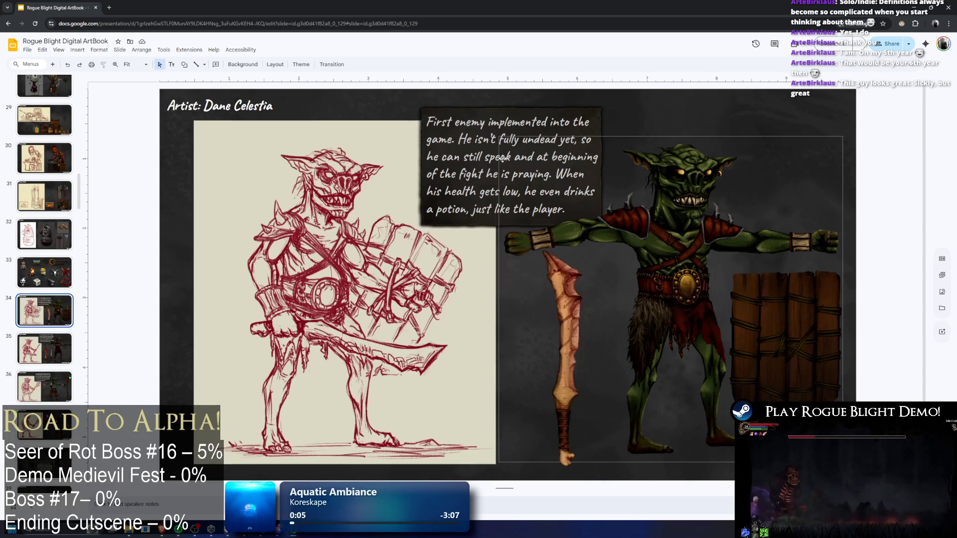
{"action": "scroll", "coordinate": [50, 309], "scroll_direction": "down", "scroll_amount": 4}
{"action": "left_click", "coordinate": [47, 275]}
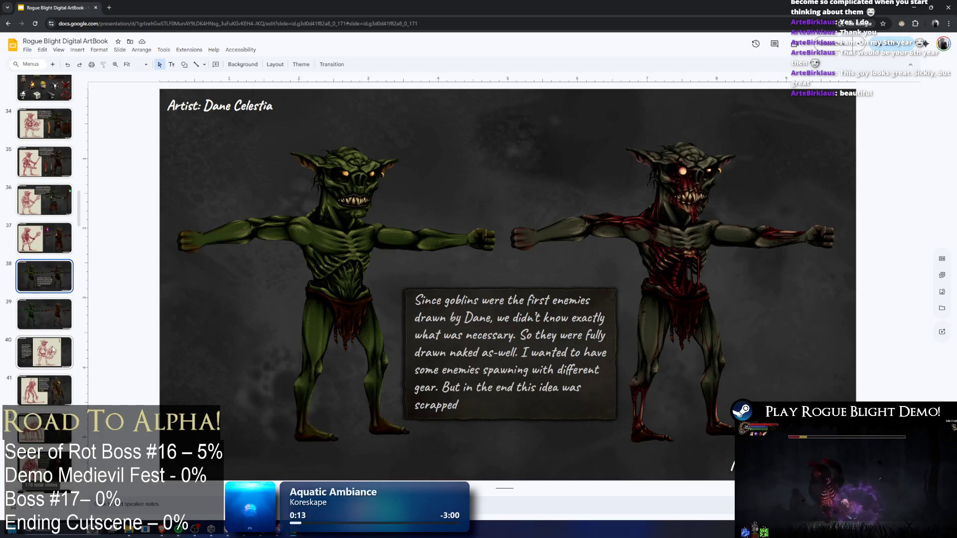
{"action": "left_click", "coordinate": [47, 353]}
{"action": "scroll", "coordinate": [72, 315], "scroll_direction": "down", "scroll_amount": 1}
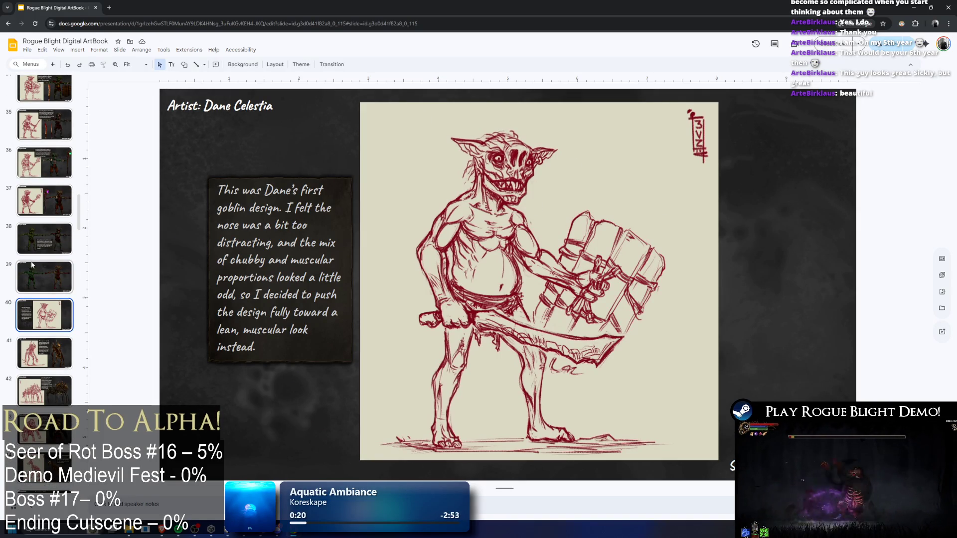
- Step through the goblin models, spider, ape and deer skeleton bosses to slide 47's axe enemy
{"action": "key", "text": "Up"}
{"action": "key", "text": "Down"}
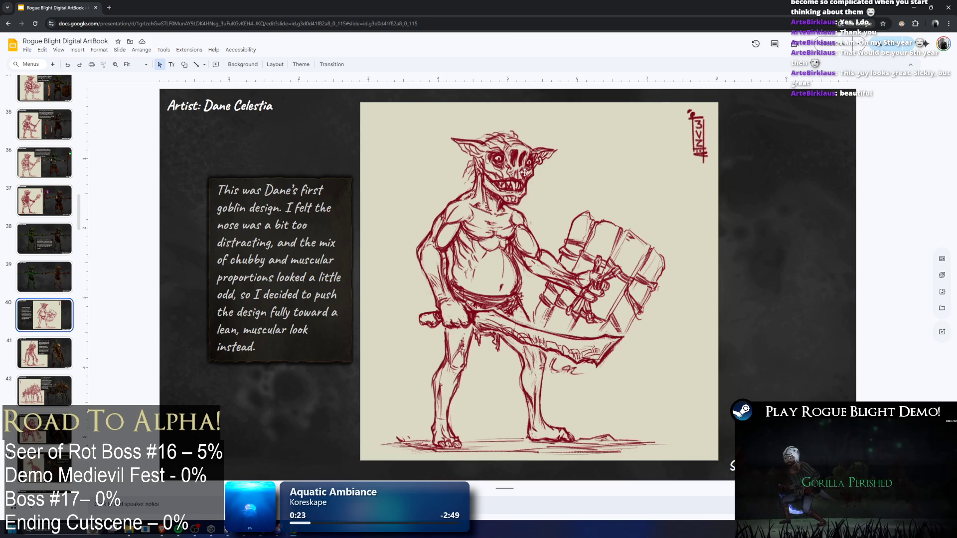
{"action": "key", "text": "Up"}
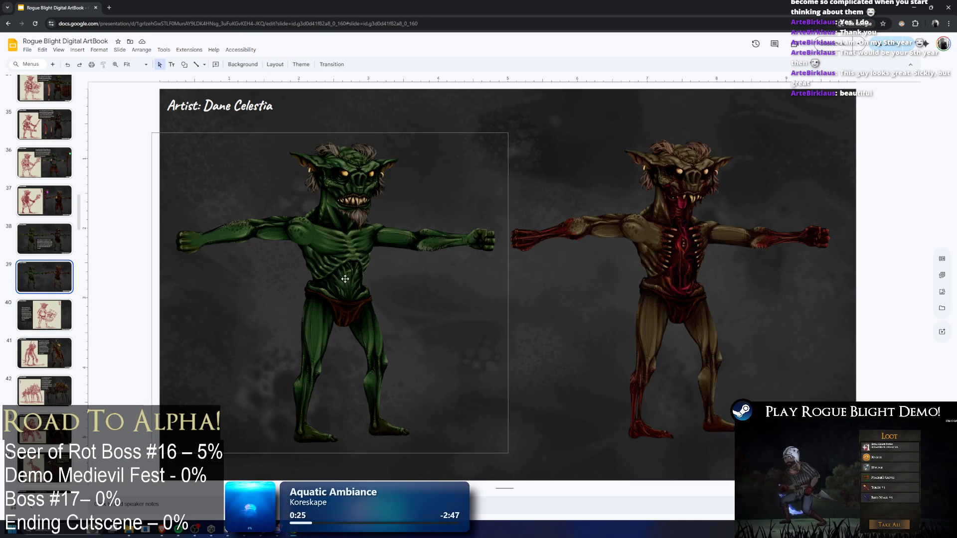
{"action": "key", "text": "Down"}
{"action": "key", "text": "Down"}
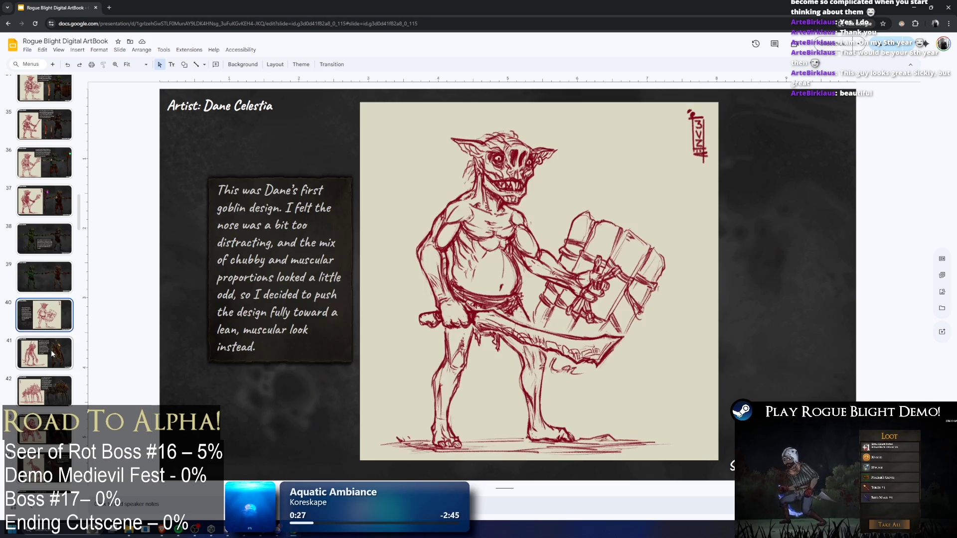
{"action": "key", "text": "Down"}
{"action": "key", "text": "Down"}
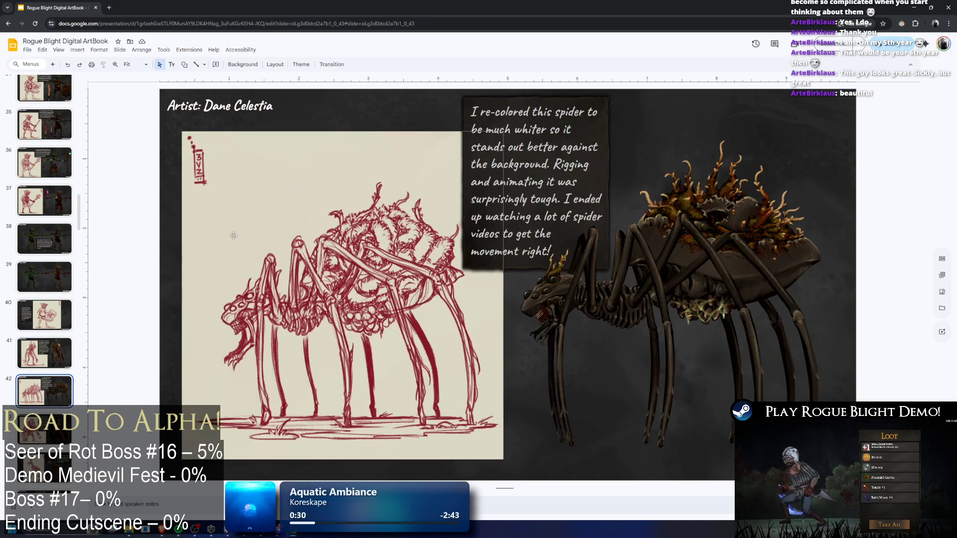
{"action": "key", "text": "Up"}
{"action": "key", "text": "Down"}
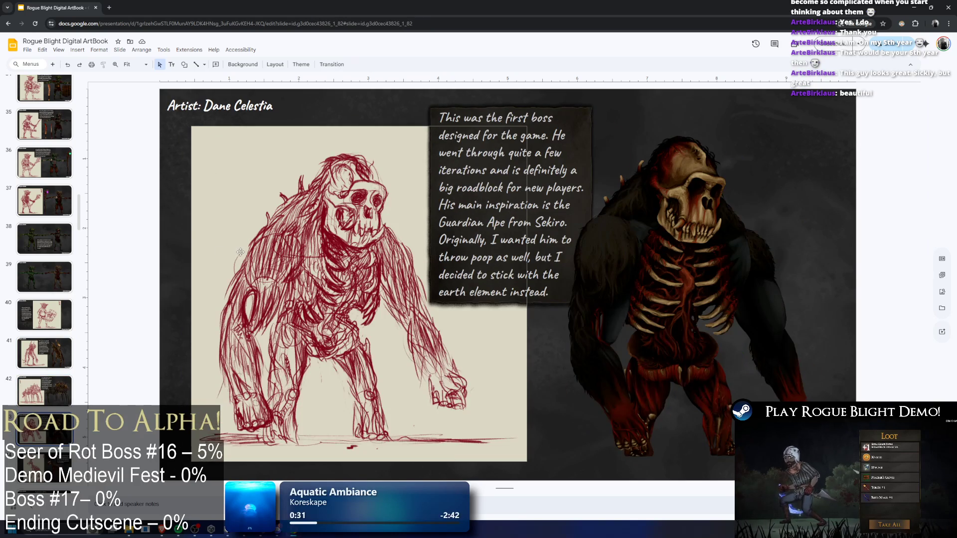
{"action": "key", "text": "Down"}
{"action": "scroll", "coordinate": [40, 370], "scroll_direction": "down", "scroll_amount": 4}
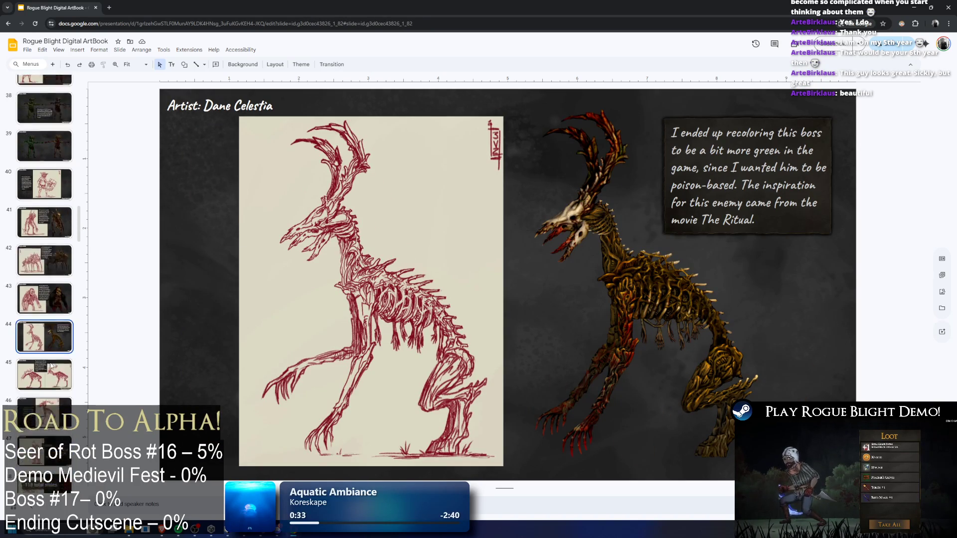
{"action": "left_click", "coordinate": [53, 317]}
{"action": "key", "text": "Up"}
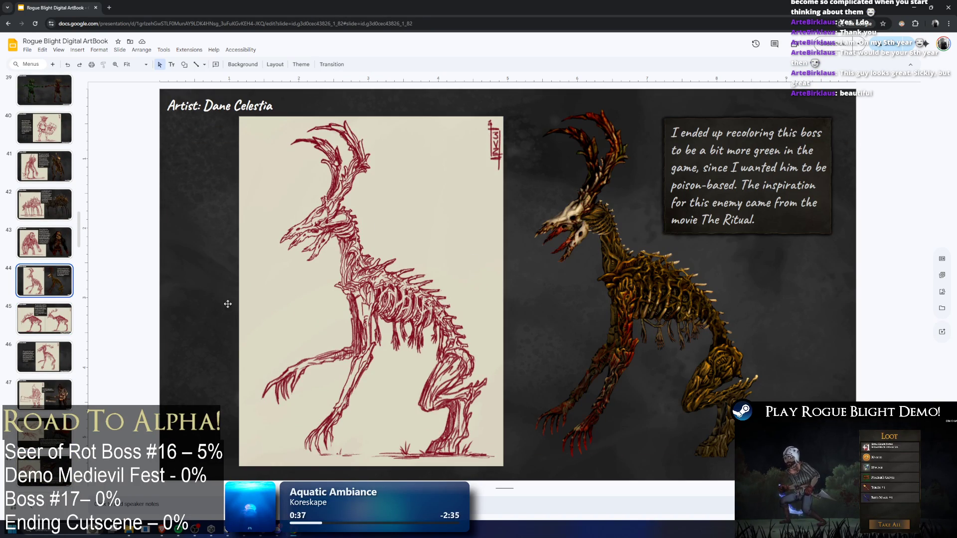
{"action": "key", "text": "Down"}
{"action": "key", "text": "Down"}
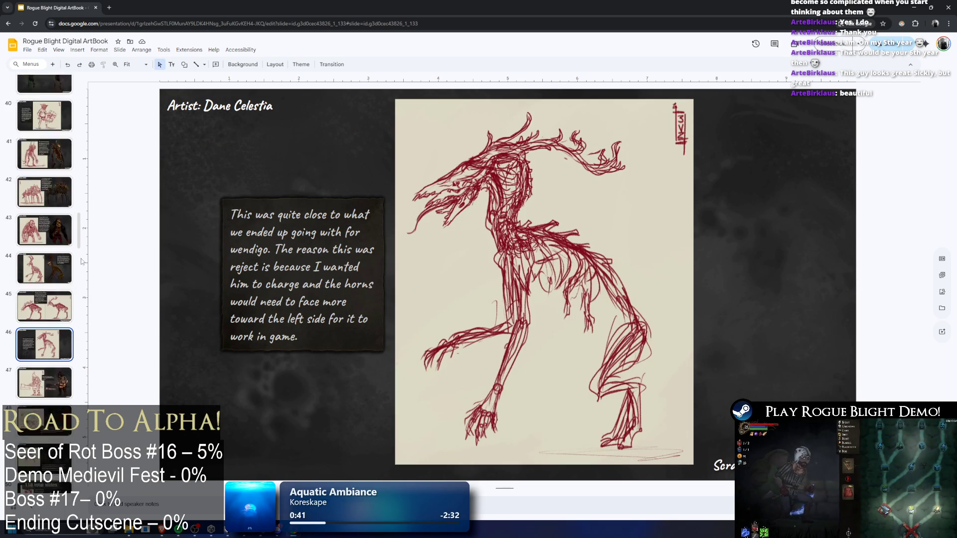
{"action": "left_click", "coordinate": [21, 328]}
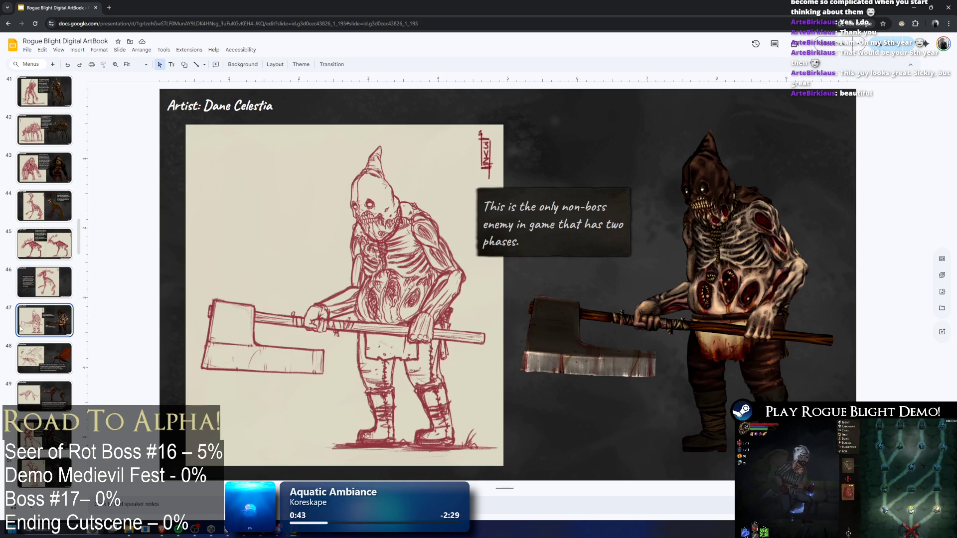
- View slides 48–54: the winged roach, hooded spear figure, spear creature sketches and chest art
{"action": "left_click", "coordinate": [44, 362]}
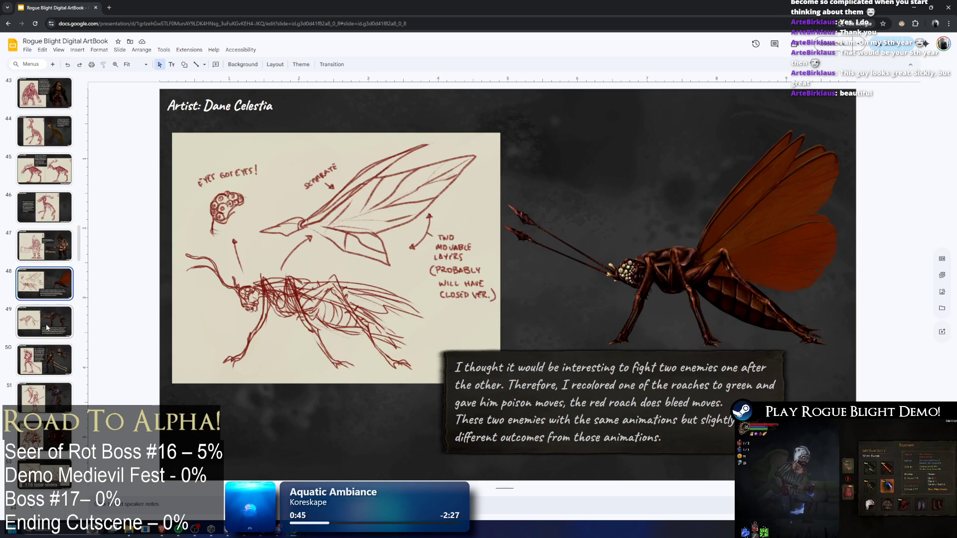
{"action": "left_click", "coordinate": [68, 271]}
{"action": "scroll", "coordinate": [60, 280], "scroll_direction": "down", "scroll_amount": 1}
{"action": "left_click", "coordinate": [50, 294]}
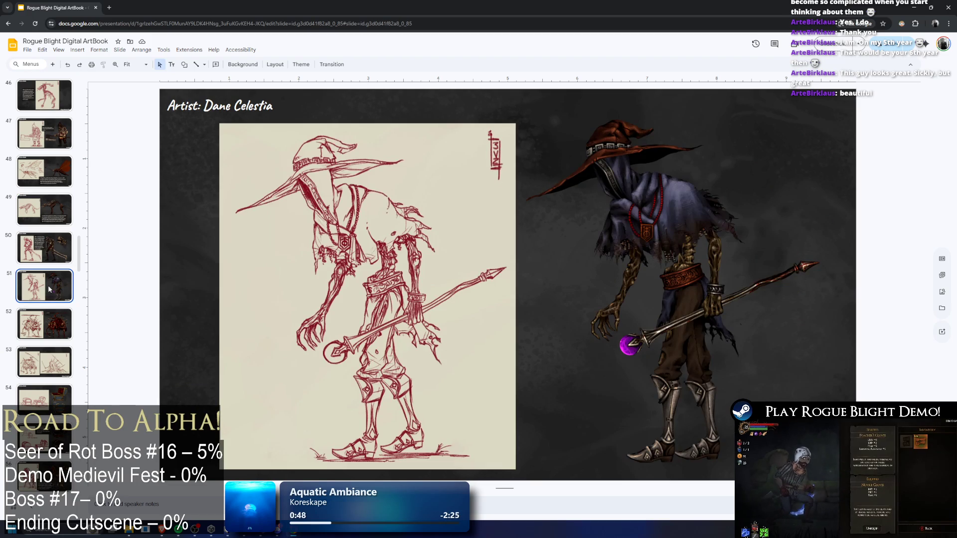
{"action": "scroll", "coordinate": [56, 324], "scroll_direction": "down", "scroll_amount": 1}
{"action": "left_click", "coordinate": [56, 325]}
{"action": "scroll", "coordinate": [55, 320], "scroll_direction": "down", "scroll_amount": 2}
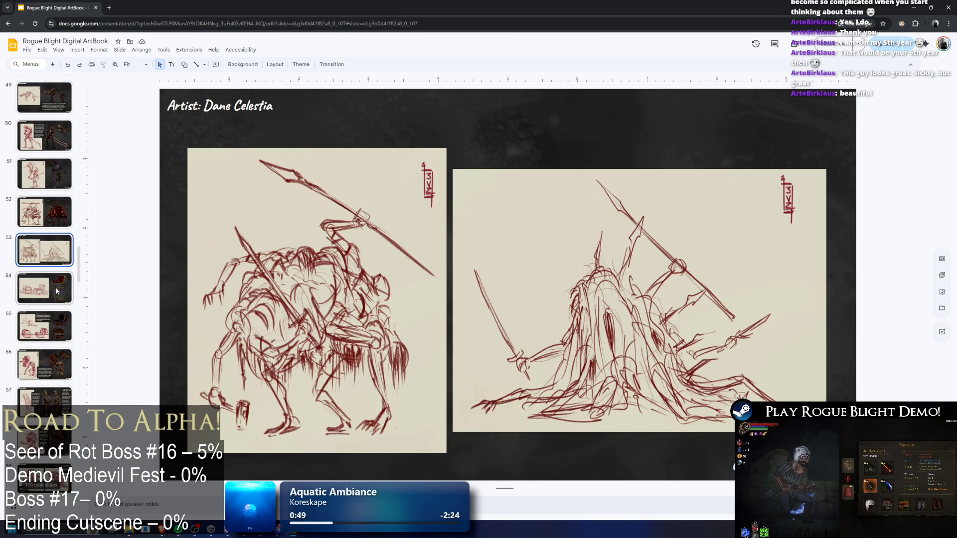
{"action": "left_click", "coordinate": [57, 289]}
- Go through the loot chests, mimic and Statue Dweller boss to slide 60's sketches
{"action": "key", "text": "Down"}
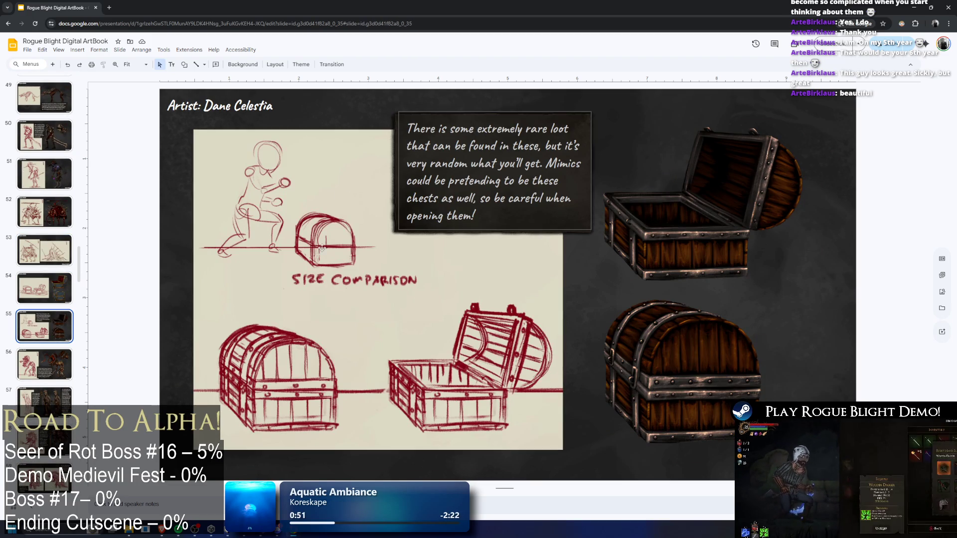
{"action": "key", "text": "Down"}
{"action": "scroll", "coordinate": [53, 255], "scroll_direction": "down", "scroll_amount": 1}
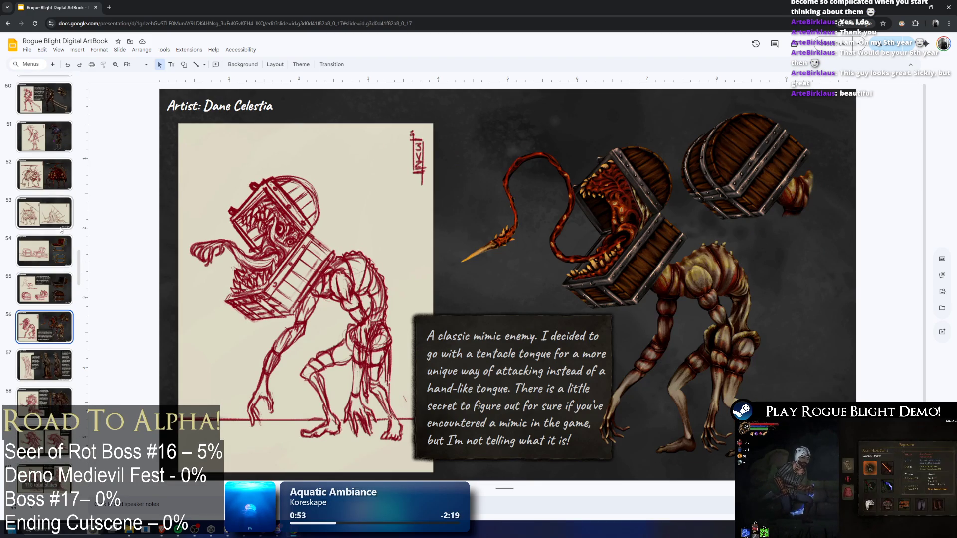
{"action": "scroll", "coordinate": [54, 254], "scroll_direction": "down", "scroll_amount": 1}
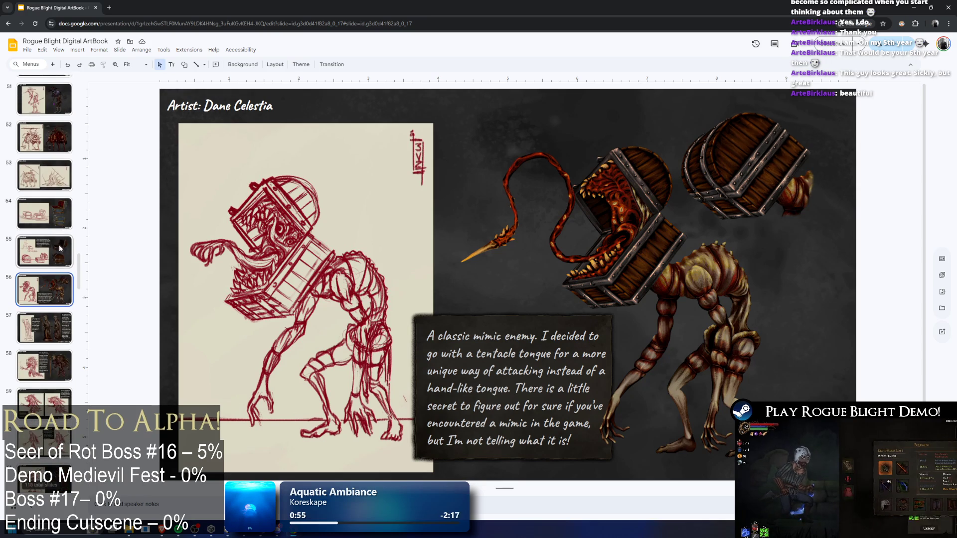
{"action": "left_click", "coordinate": [56, 252]}
{"action": "left_click", "coordinate": [55, 290]}
{"action": "left_click", "coordinate": [55, 366]}
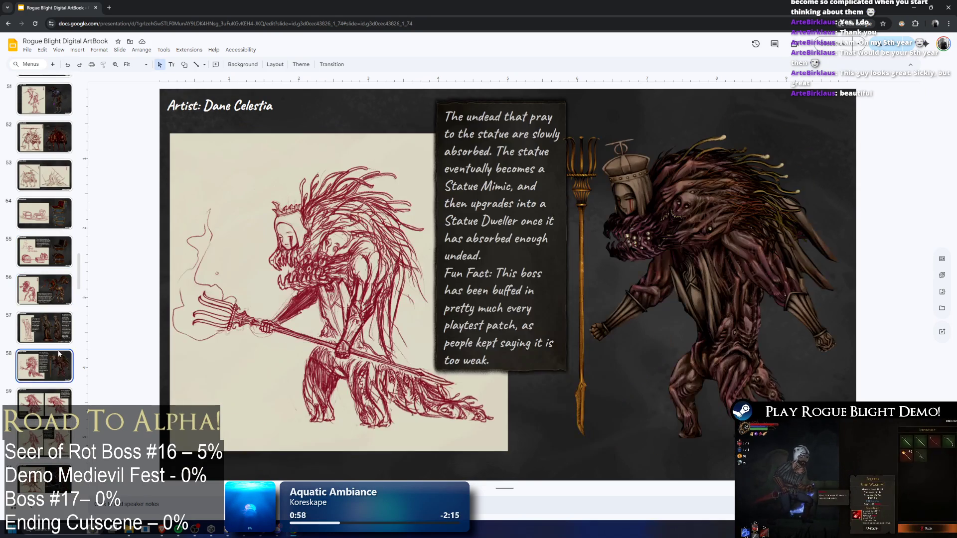
{"action": "scroll", "coordinate": [68, 285], "scroll_direction": "down", "scroll_amount": 3}
{"action": "left_click", "coordinate": [55, 255]}
{"action": "left_click", "coordinate": [49, 292]}
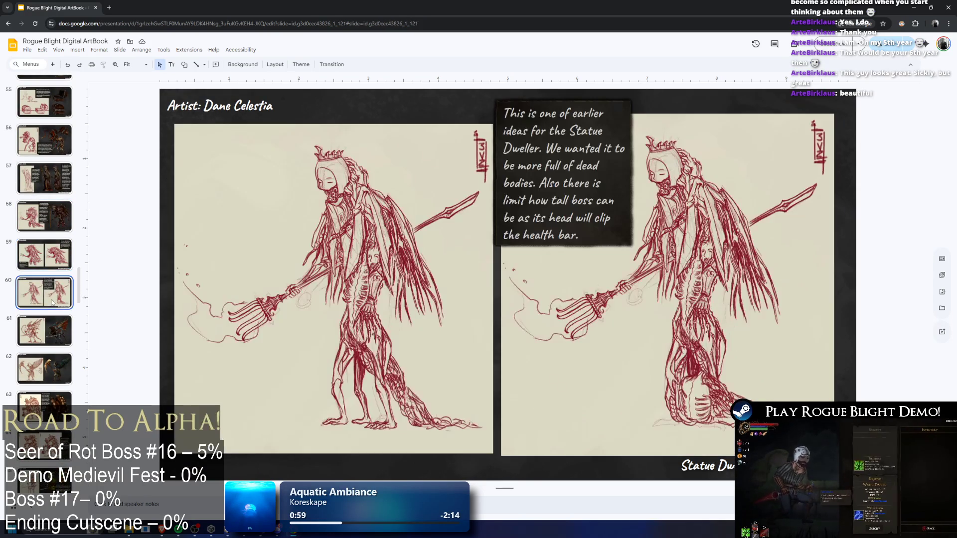
- Browse slides 61–65: armoured lizard warrior, winged bird warrior, coffin-carrier sketches and Jester boss
{"action": "scroll", "coordinate": [50, 289], "scroll_direction": "down", "scroll_amount": 2}
{"action": "left_click", "coordinate": [57, 259]}
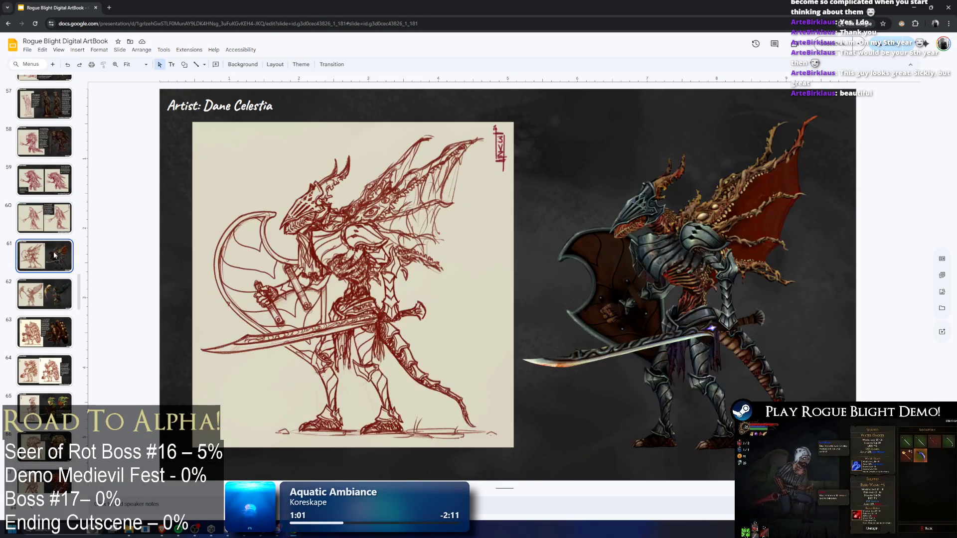
{"action": "left_click", "coordinate": [51, 299]}
{"action": "scroll", "coordinate": [51, 299], "scroll_direction": "down", "scroll_amount": 2}
{"action": "left_click", "coordinate": [53, 259]}
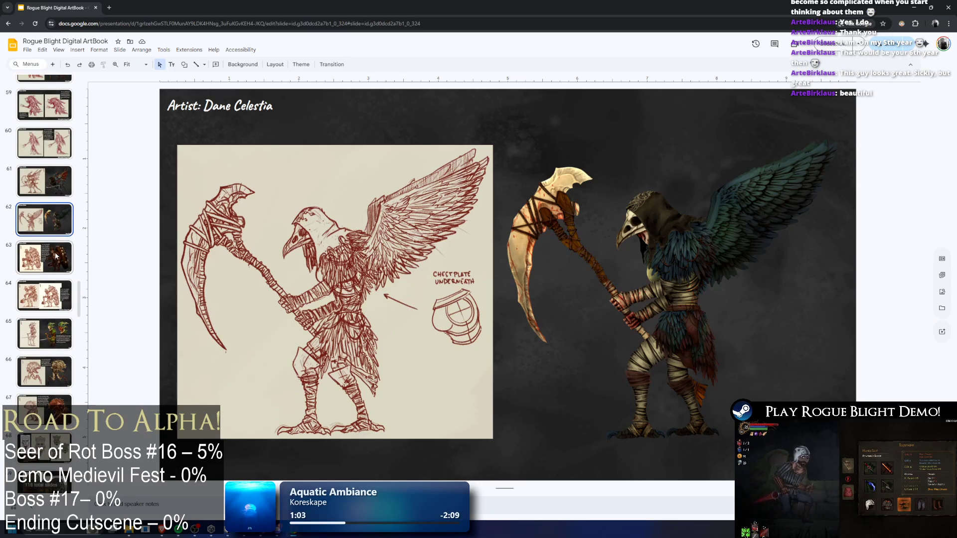
{"action": "left_click", "coordinate": [47, 294]}
{"action": "scroll", "coordinate": [45, 276], "scroll_direction": "down", "scroll_amount": 2}
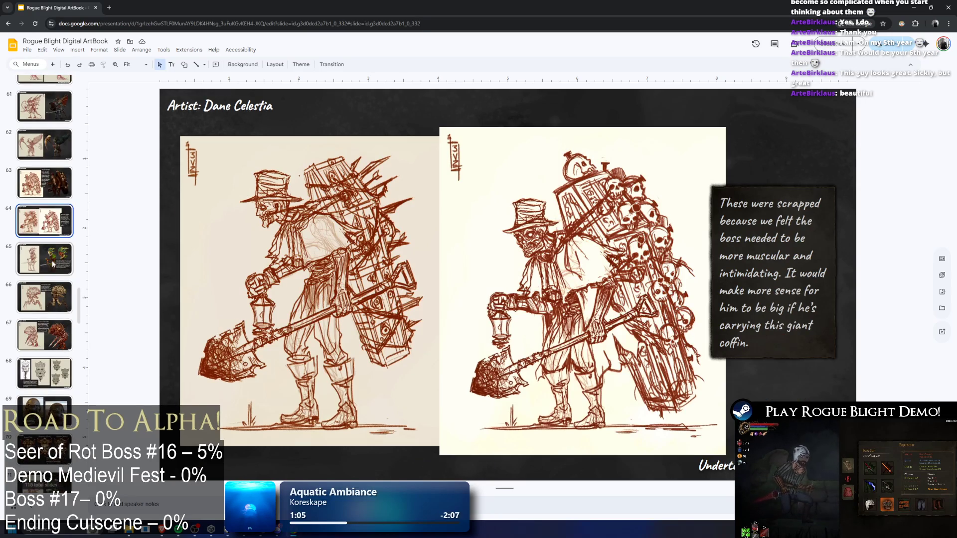
{"action": "left_click", "coordinate": [46, 273]}
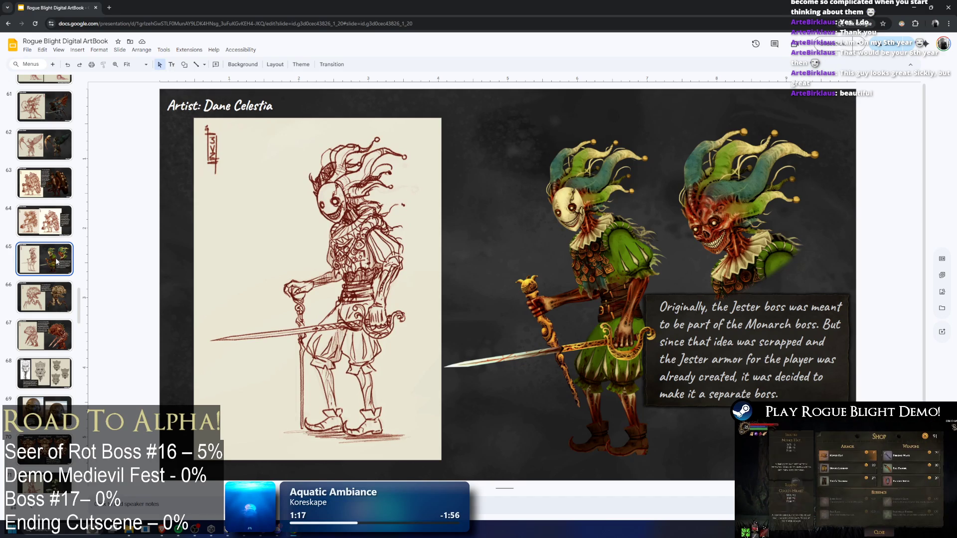
{"action": "scroll", "coordinate": [52, 263], "scroll_direction": "down", "scroll_amount": 2}
- Move through slides 66–74, including the three mask faces, red ghost and scrapped ghost design
{"action": "key", "text": "Down"}
{"action": "left_click", "coordinate": [48, 260]}
{"action": "scroll", "coordinate": [48, 260], "scroll_direction": "down", "scroll_amount": 2}
{"action": "left_click", "coordinate": [44, 299]}
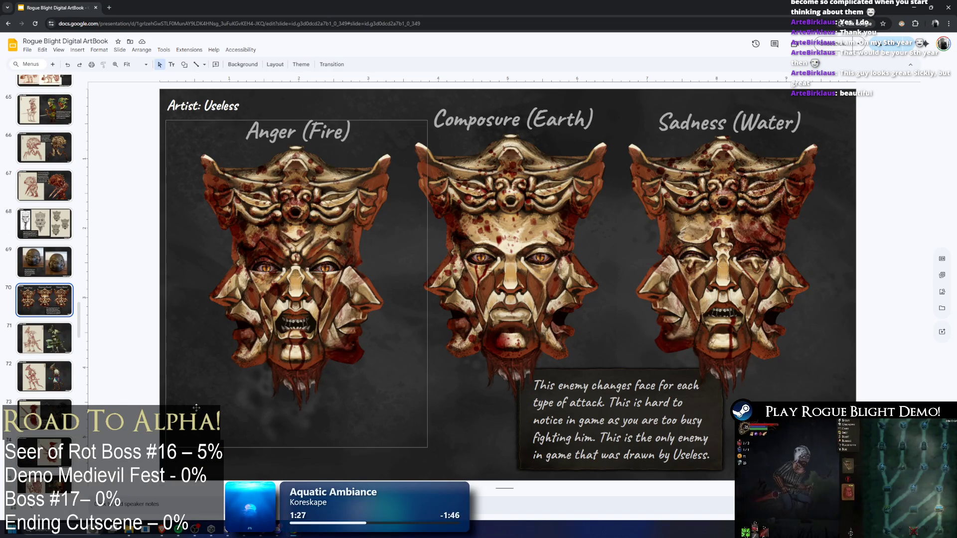
{"action": "key", "text": "Down"}
{"action": "key", "text": "Down"}
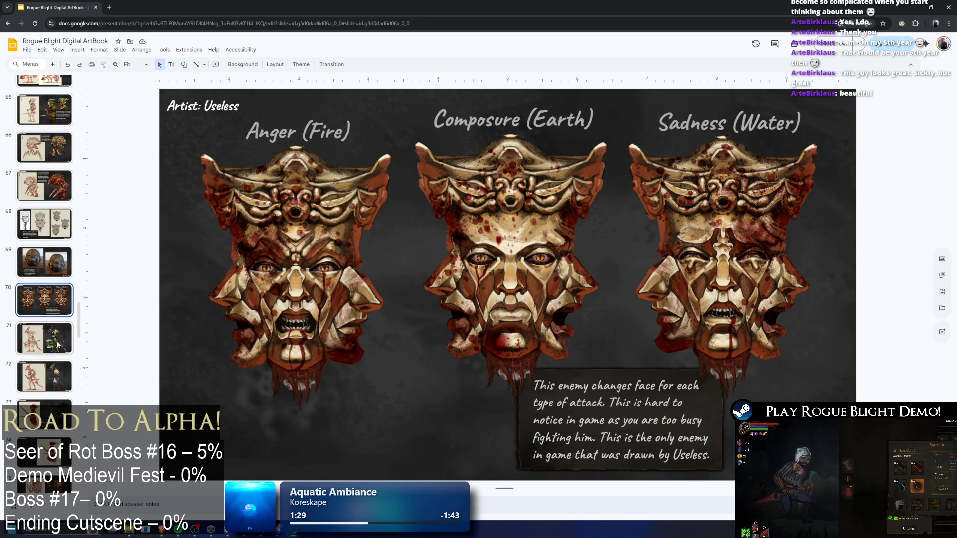
{"action": "scroll", "coordinate": [70, 299], "scroll_direction": "down", "scroll_amount": 2}
{"action": "left_click", "coordinate": [43, 307]}
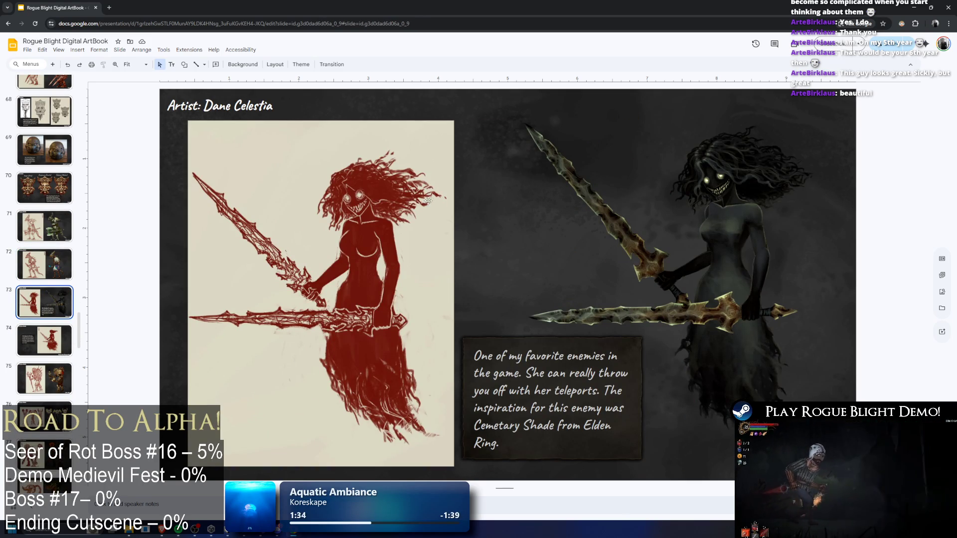
{"action": "left_click", "coordinate": [28, 356]}
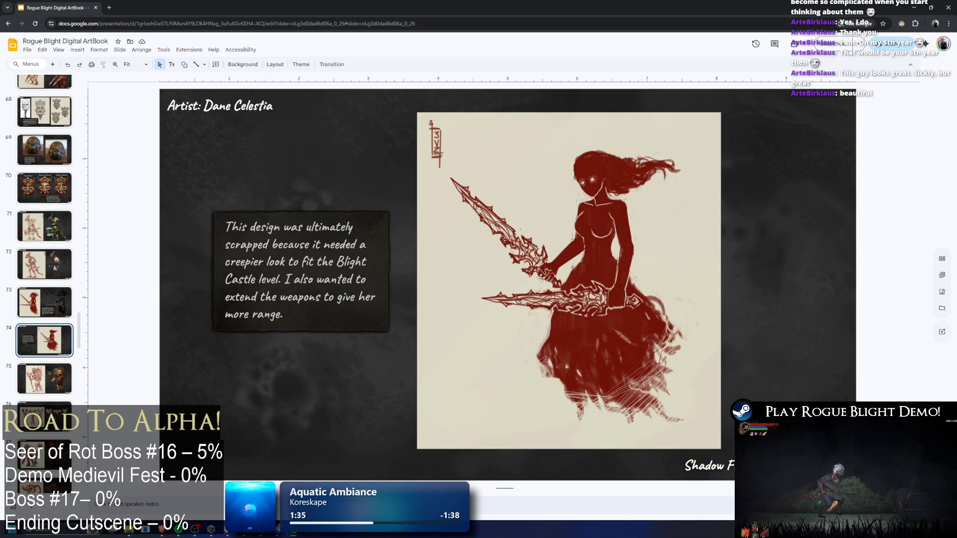
- Continue past the blue flower slide to the skeletal dragon (82) and robed rider (84)
{"action": "scroll", "coordinate": [365, 272], "scroll_direction": "down", "scroll_amount": 1}
{"action": "scroll", "coordinate": [368, 271], "scroll_direction": "up", "scroll_amount": 1}
{"action": "scroll", "coordinate": [369, 271], "scroll_direction": "down", "scroll_amount": 1}
{"action": "scroll", "coordinate": [93, 329], "scroll_direction": "down", "scroll_amount": 1}
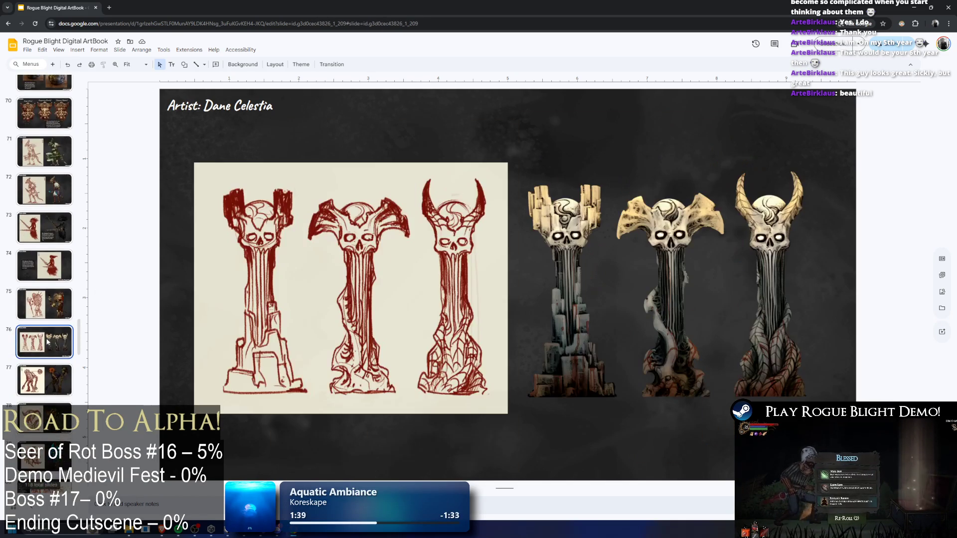
{"action": "scroll", "coordinate": [49, 351], "scroll_direction": "down", "scroll_amount": 3}
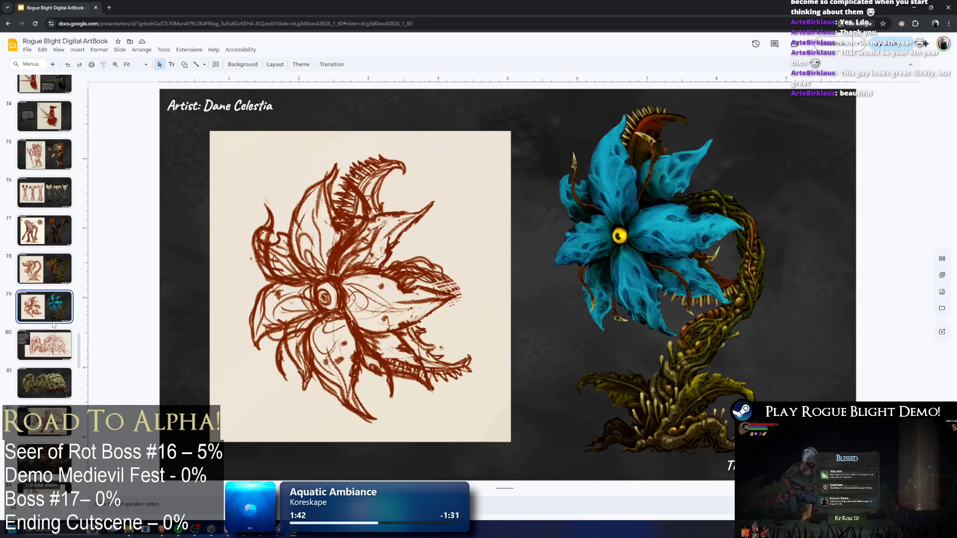
{"action": "left_click", "coordinate": [49, 353]}
{"action": "scroll", "coordinate": [52, 339], "scroll_direction": "down", "scroll_amount": 3}
{"action": "left_click", "coordinate": [56, 318]}
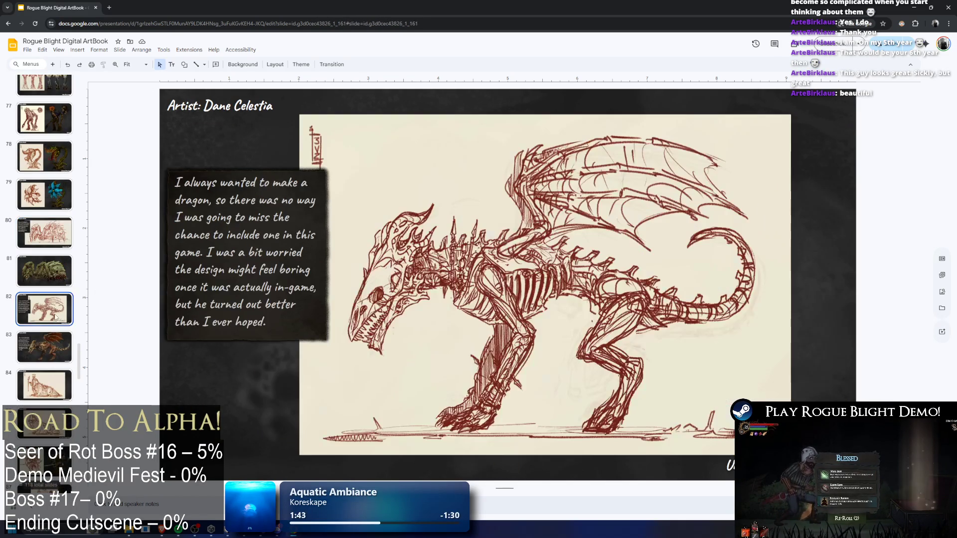
{"action": "scroll", "coordinate": [49, 322], "scroll_direction": "down", "scroll_amount": 2}
{"action": "left_click", "coordinate": [50, 322]}
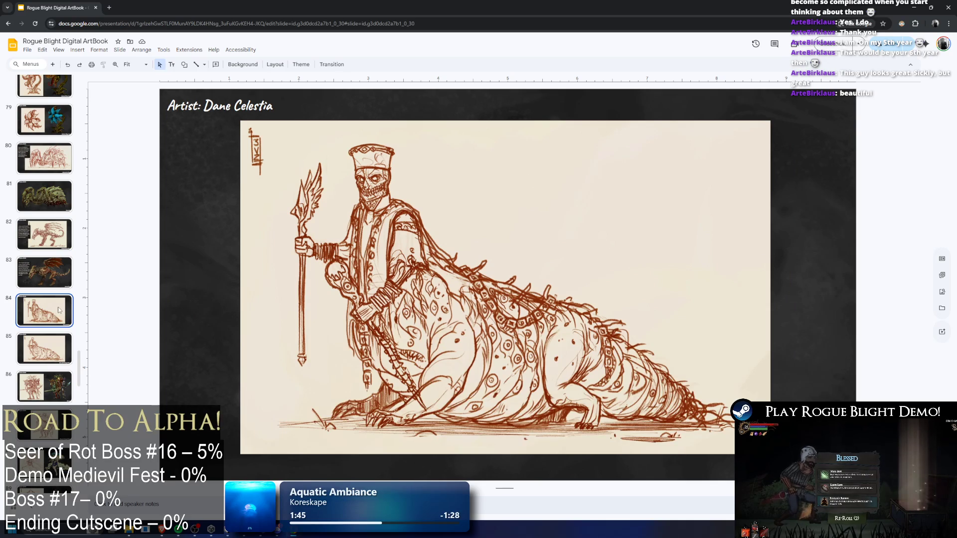
- Flip back and forth between the two rider sketches on slides 84 and 85
{"action": "left_click", "coordinate": [53, 349]}
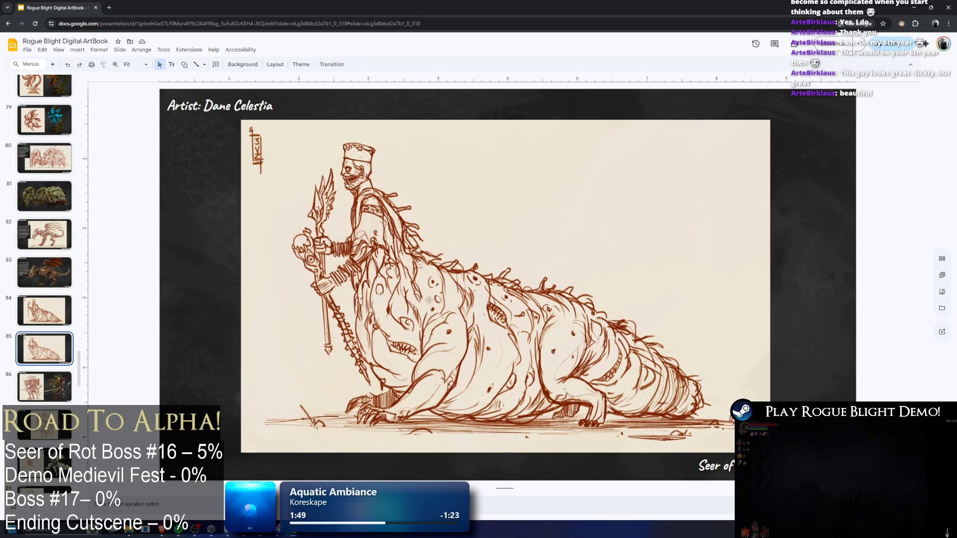
{"action": "key", "text": "Up"}
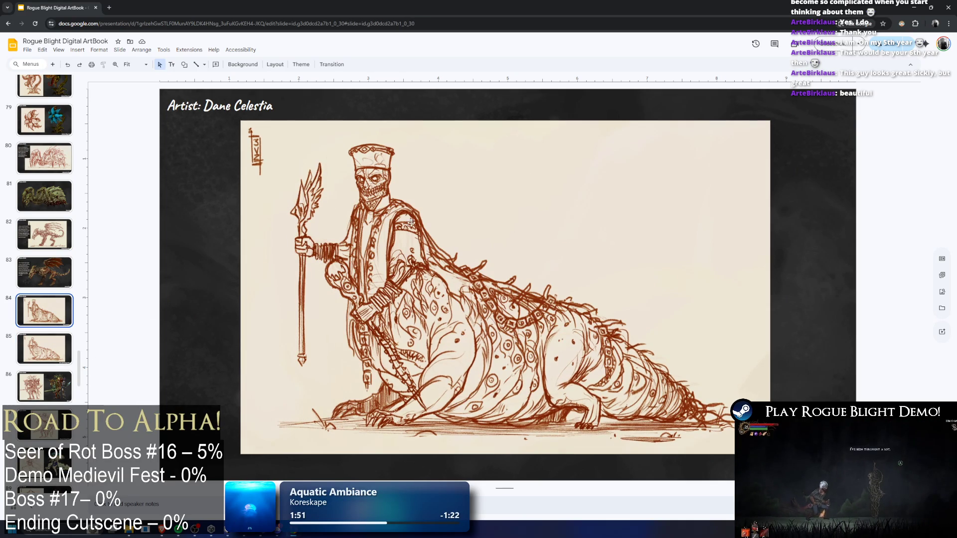
{"action": "key", "text": "Down"}
{"action": "key", "text": "Up"}
{"action": "key", "text": "Down"}
{"action": "key", "text": "Up"}
{"action": "key", "text": "Down"}
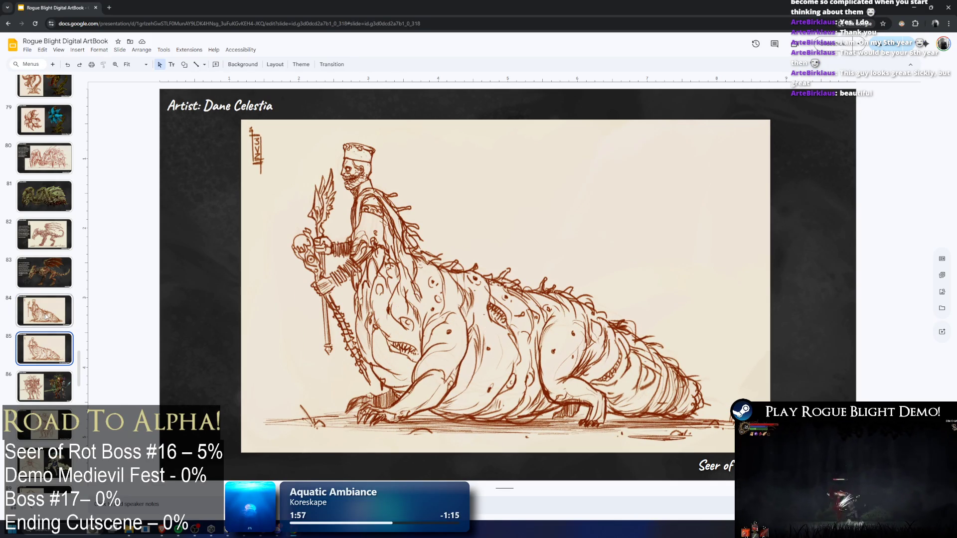
- Browse slides 86–93: jester and witch pair, mushroom-capped lady, wrapped scarecrow and horned demon
{"action": "scroll", "coordinate": [50, 317], "scroll_direction": "down", "scroll_amount": 3}
{"action": "key", "text": "Down"}
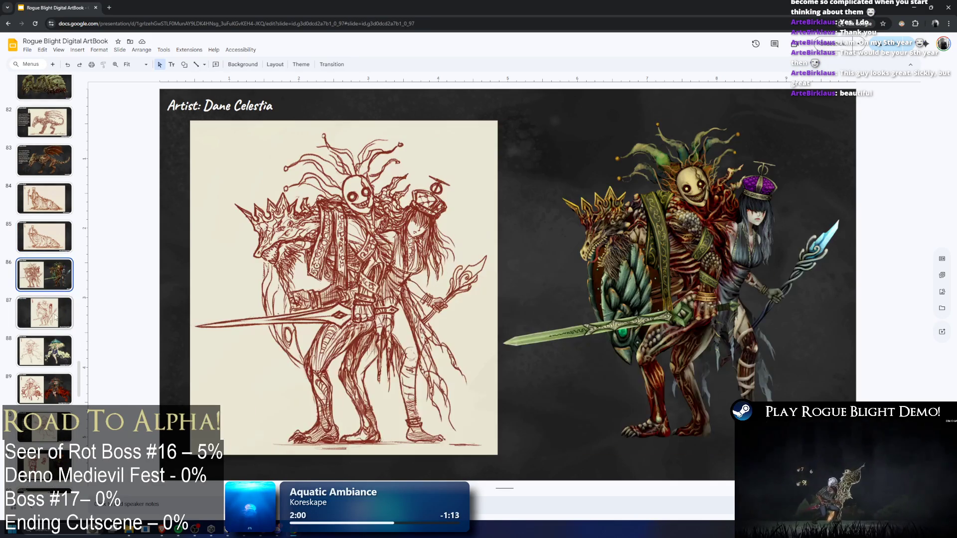
{"action": "left_click", "coordinate": [56, 317]}
{"action": "left_click", "coordinate": [53, 349]}
{"action": "scroll", "coordinate": [66, 314], "scroll_direction": "down", "scroll_amount": 3}
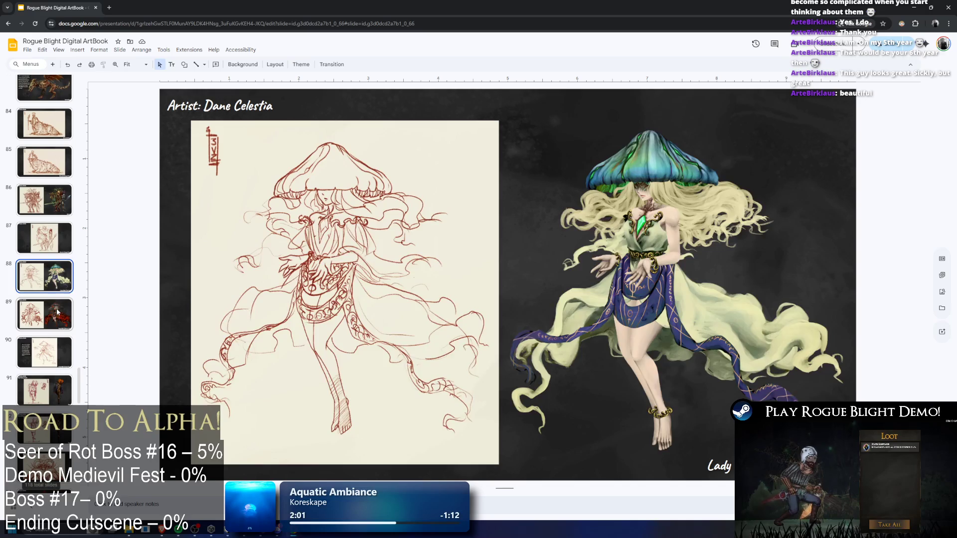
{"action": "left_click", "coordinate": [66, 309]}
{"action": "scroll", "coordinate": [64, 302], "scroll_direction": "down", "scroll_amount": 2}
{"action": "key", "text": "Down"}
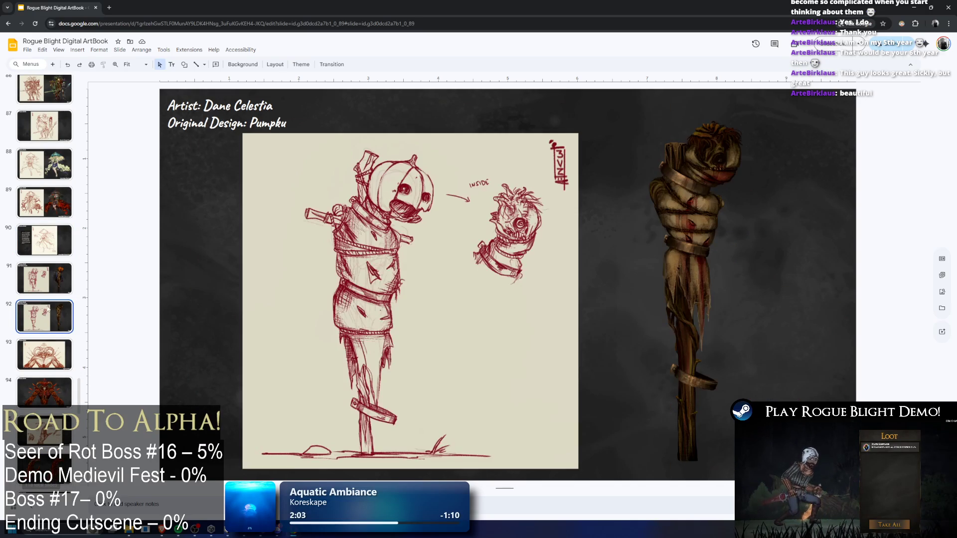
{"action": "left_click", "coordinate": [42, 305]}
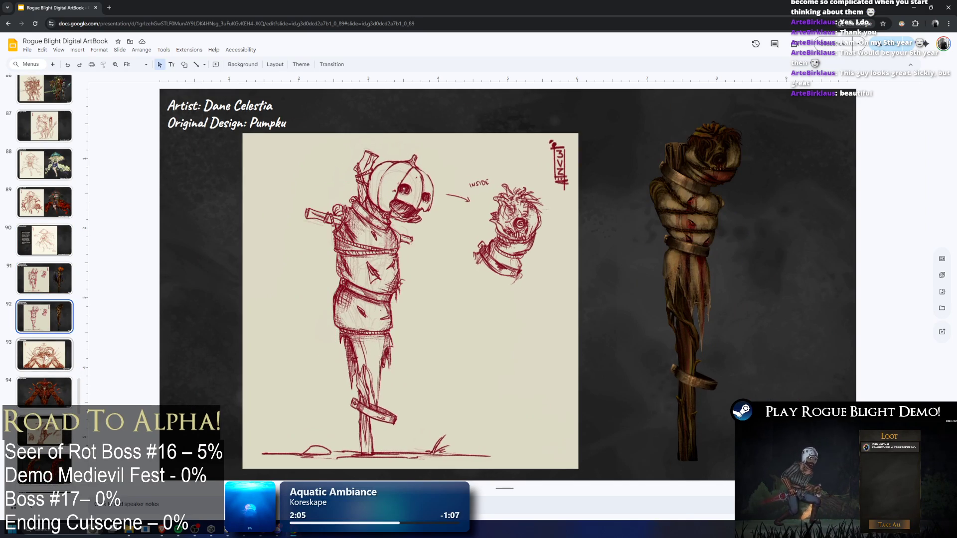
{"action": "left_click", "coordinate": [51, 353]}
- View slides 97–100, including the cathedral sketches and the forest map sketch
{"action": "scroll", "coordinate": [55, 335], "scroll_direction": "down", "scroll_amount": 2}
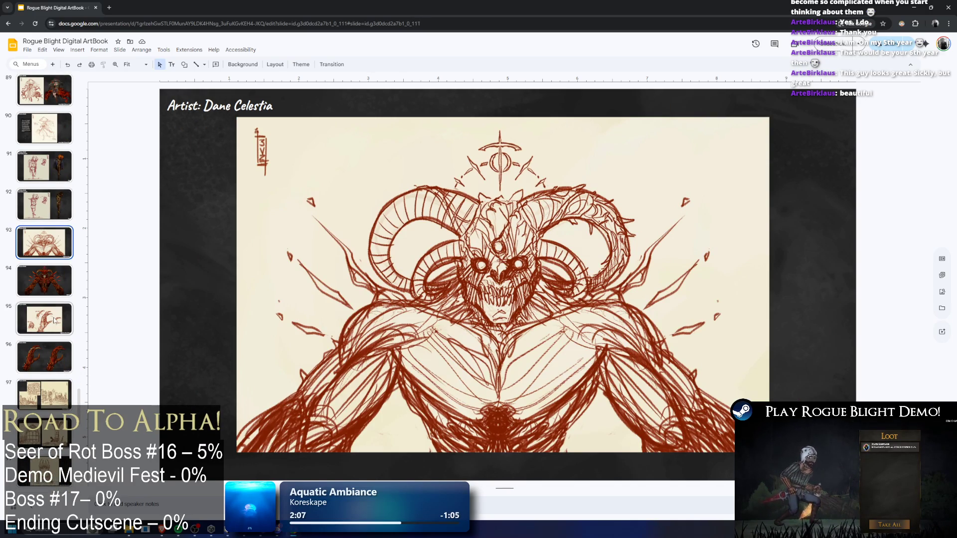
{"action": "left_click", "coordinate": [54, 320]}
{"action": "scroll", "coordinate": [54, 320], "scroll_direction": "down", "scroll_amount": 3}
{"action": "left_click", "coordinate": [52, 282]}
{"action": "left_click", "coordinate": [57, 324]}
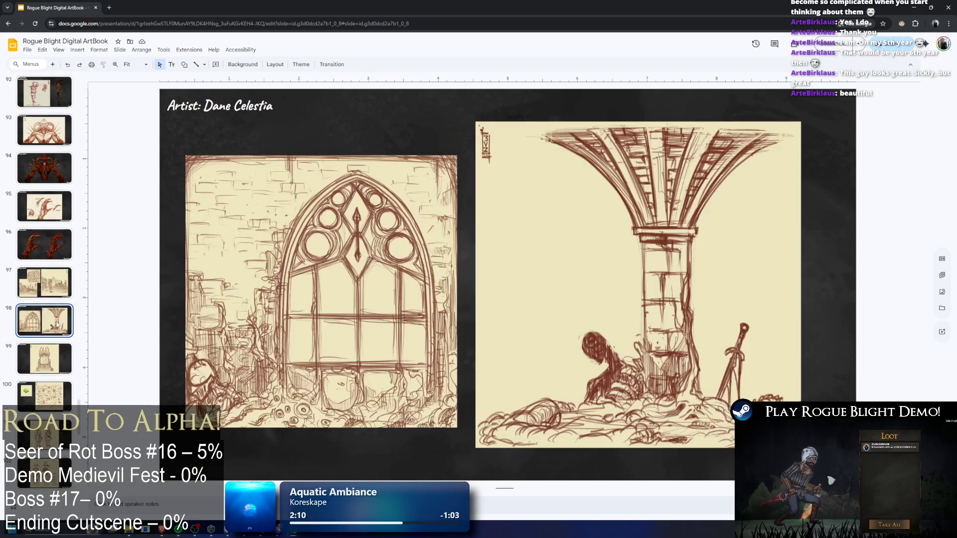
{"action": "left_click", "coordinate": [55, 358]}
{"action": "left_click", "coordinate": [54, 396]}
- Reach slide 109 and move its sketch panel beside the skull-masked figure's colour render
{"action": "scroll", "coordinate": [55, 279], "scroll_direction": "down", "scroll_amount": 4}
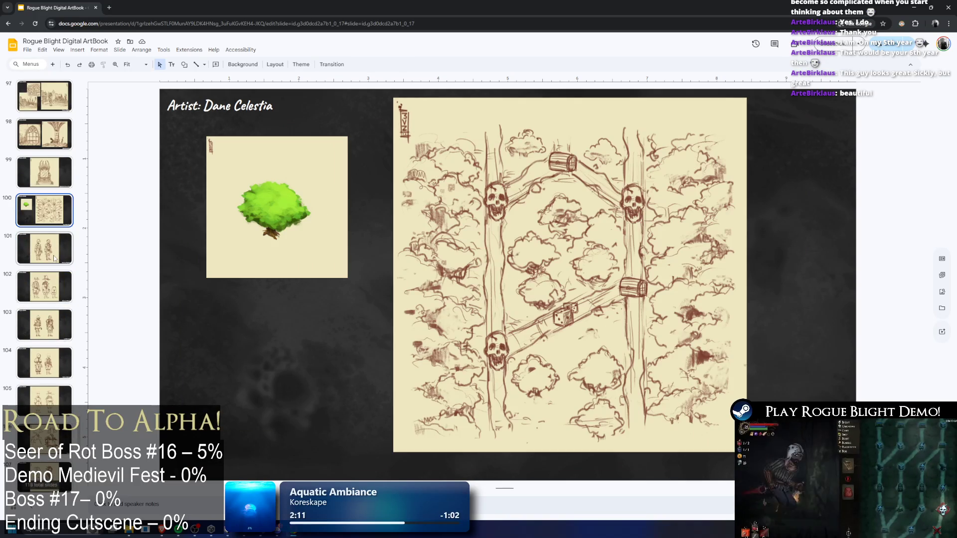
{"action": "left_click", "coordinate": [55, 258]}
{"action": "left_click", "coordinate": [45, 363]}
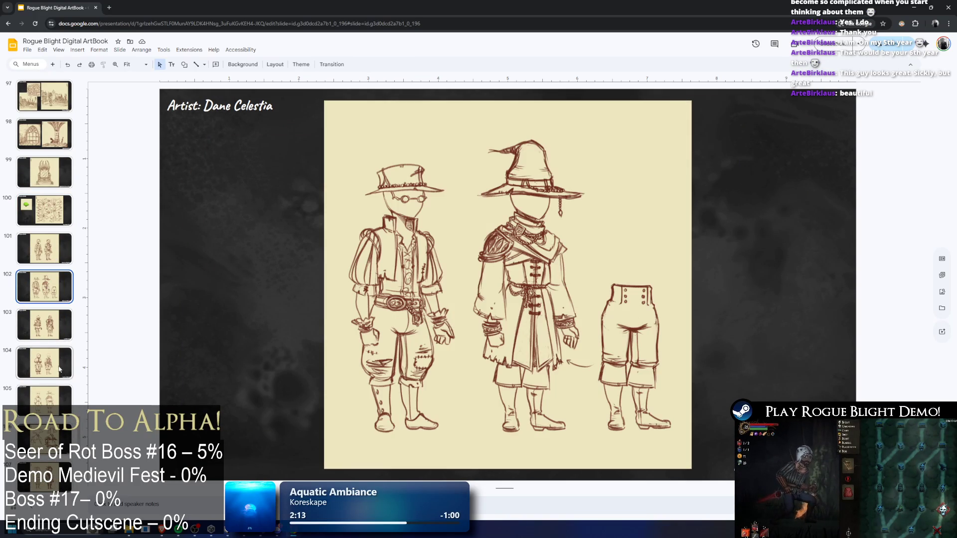
{"action": "scroll", "coordinate": [45, 299], "scroll_direction": "down", "scroll_amount": 5}
{"action": "left_click", "coordinate": [59, 326]}
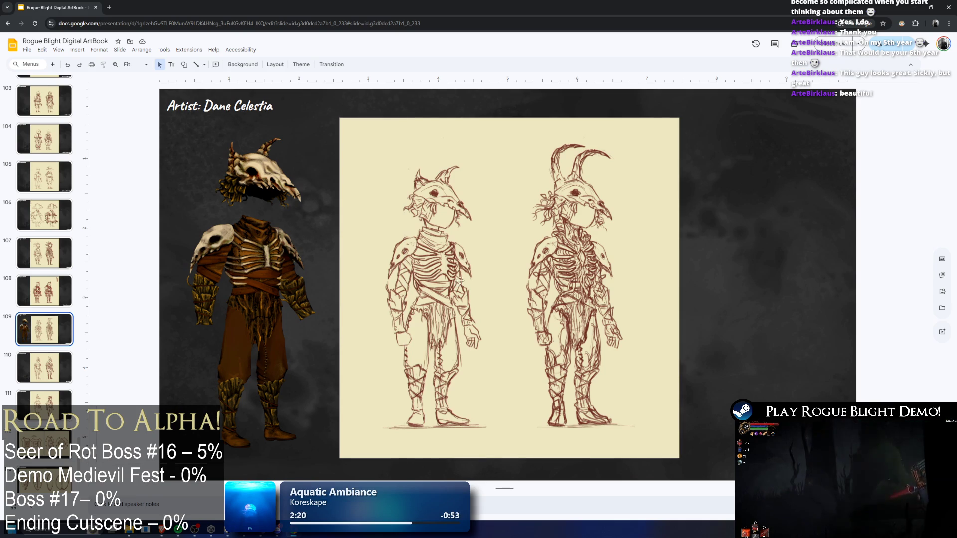
{"action": "mouse_move", "coordinate": [265, 279]}
{"action": "left_mouse_down"}
{"action": "mouse_move", "coordinate": [575, 282]}
{"action": "mouse_move", "coordinate": [480, 281]}
{"action": "mouse_move", "coordinate": [516, 266]}
{"action": "mouse_move", "coordinate": [506, 273]}
{"action": "mouse_move", "coordinate": [679, 264]}
{"action": "left_mouse_up"}
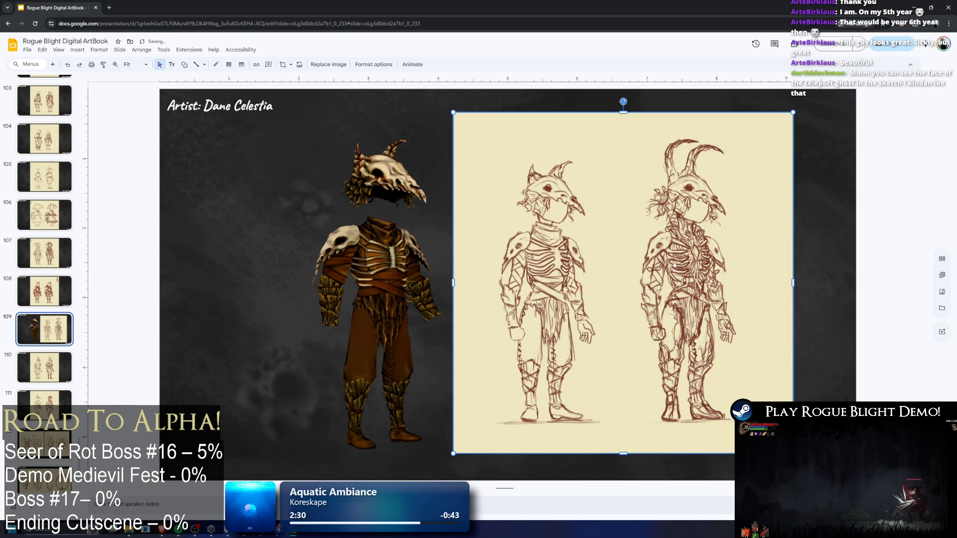
- Overlap slide 109's skull-masked render with its sketch, undo it, and show the horned-knight sketches slide
{"action": "left_click", "coordinate": [247, 187]}
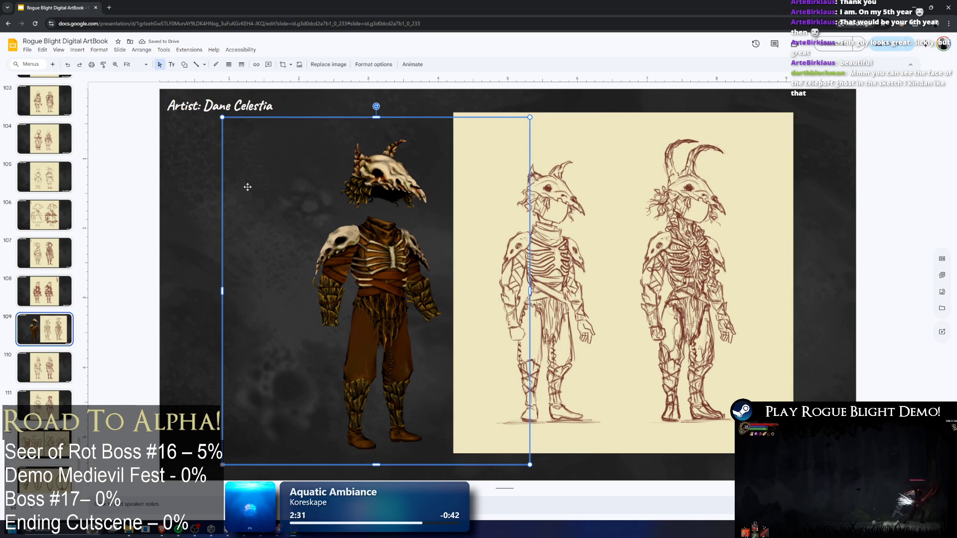
{"action": "key", "text": "ctrl+z"}
{"action": "key", "text": "ctrl+z"}
{"action": "key", "text": "ctrl+z"}
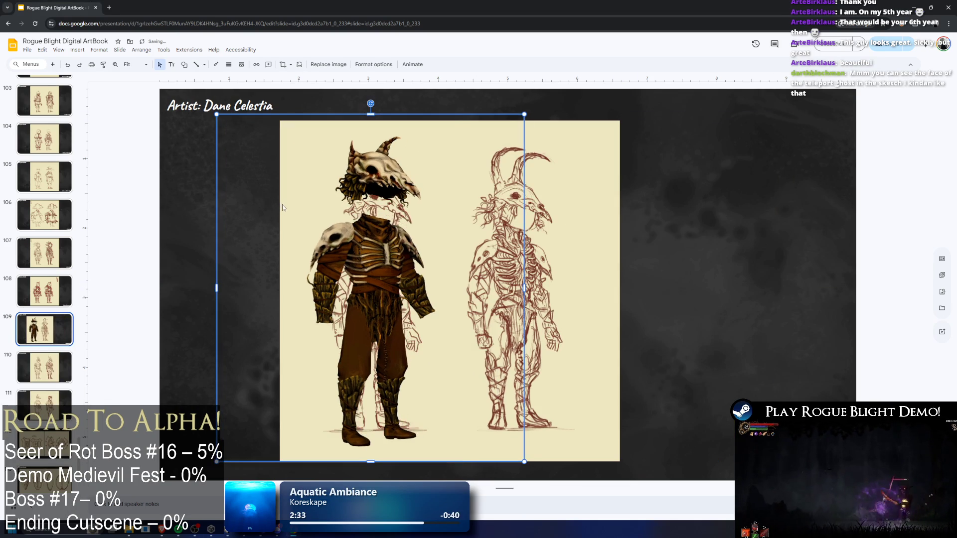
{"action": "key", "text": "ctrl+y"}
{"action": "key", "text": "ctrl+z"}
{"action": "key", "text": "ctrl+z"}
{"action": "key", "text": "ctrl+z"}
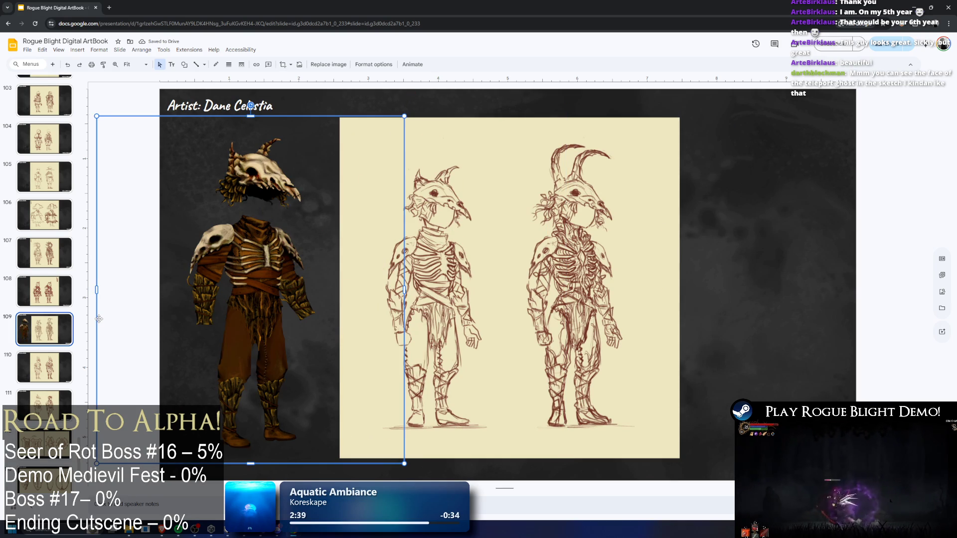
{"action": "left_click", "coordinate": [44, 291]}
{"action": "scroll", "coordinate": [43, 326], "scroll_direction": "up", "scroll_amount": 15}
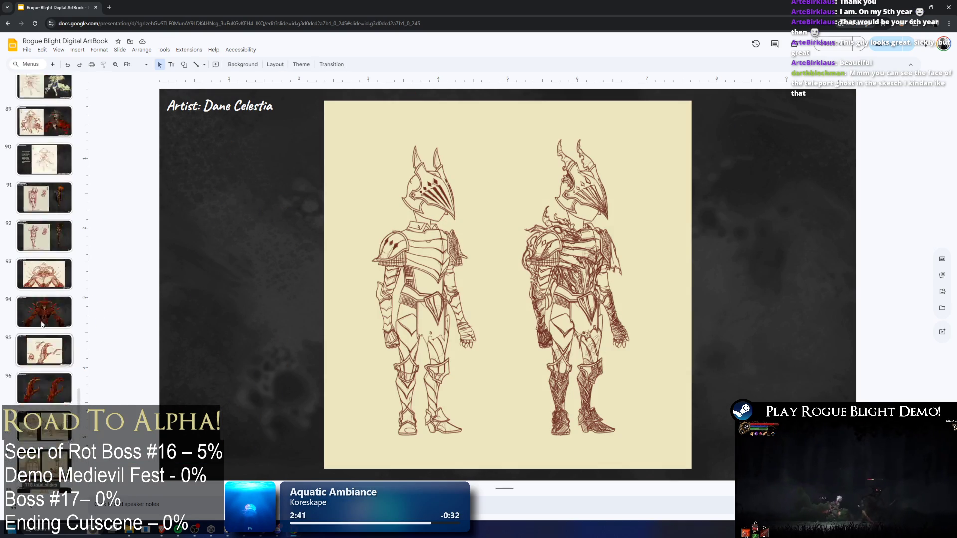
- Compare slides 73 and 74, the teleporting enemy sketches including the scrapped red version
{"action": "scroll", "coordinate": [42, 326], "scroll_direction": "up", "scroll_amount": 6}
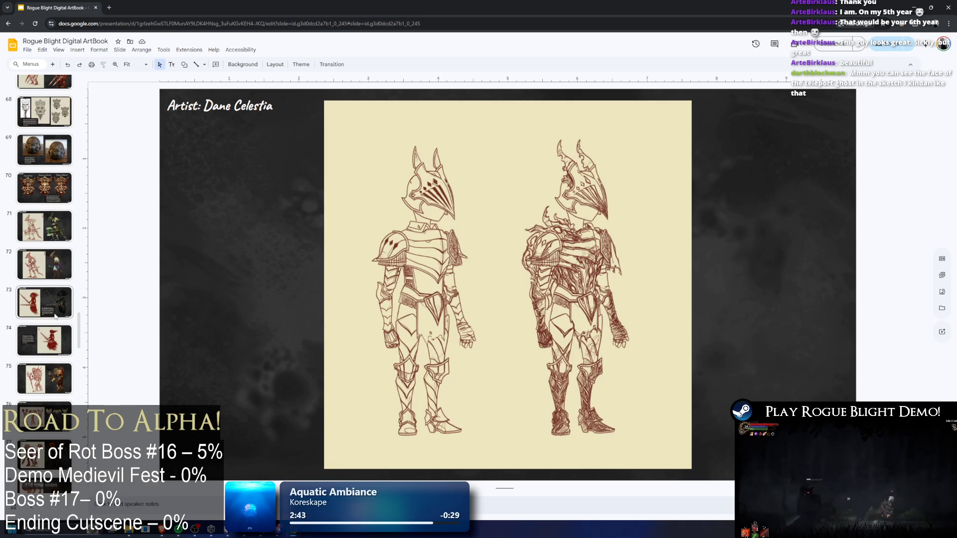
{"action": "left_click", "coordinate": [58, 308]}
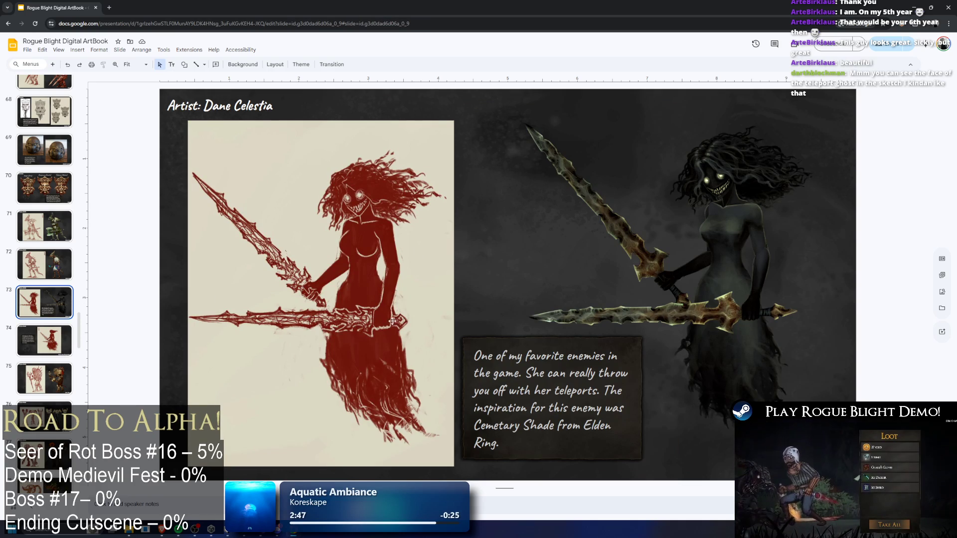
{"action": "left_click", "coordinate": [50, 341]}
{"action": "left_click", "coordinate": [45, 302]}
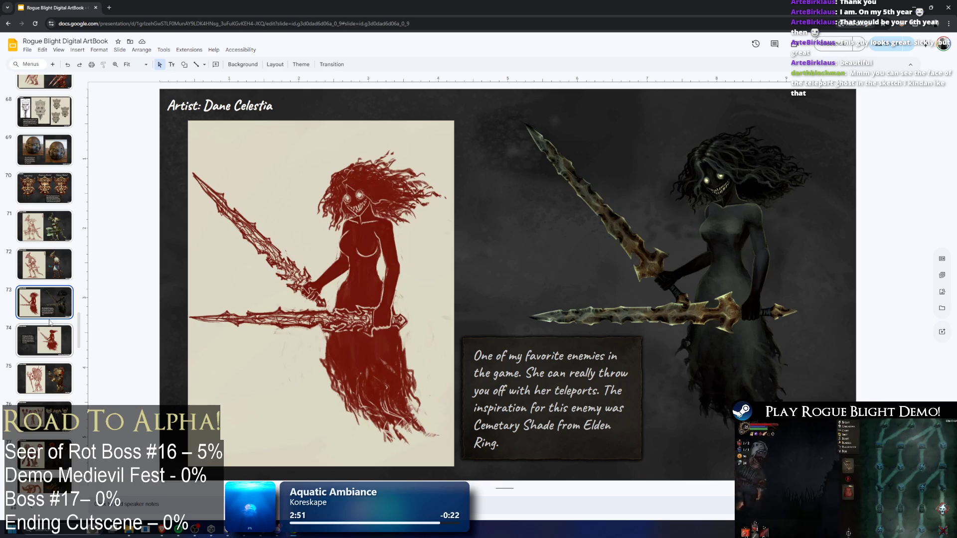
{"action": "left_click", "coordinate": [56, 338]}
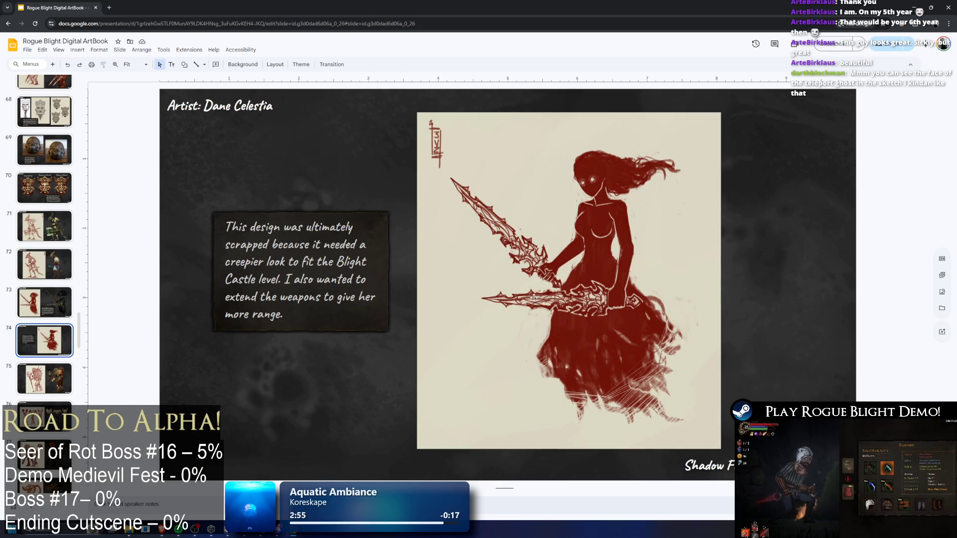
{"action": "key", "text": "Up"}
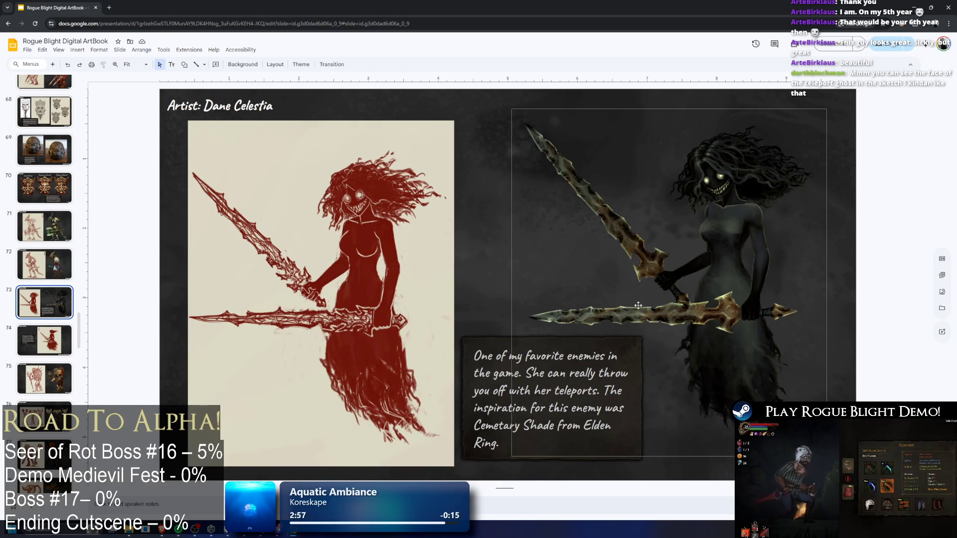
- Scroll down the filmstrip to the Rogue Blight title slide and open it
{"action": "scroll", "coordinate": [64, 329], "scroll_direction": "down", "scroll_amount": 15}
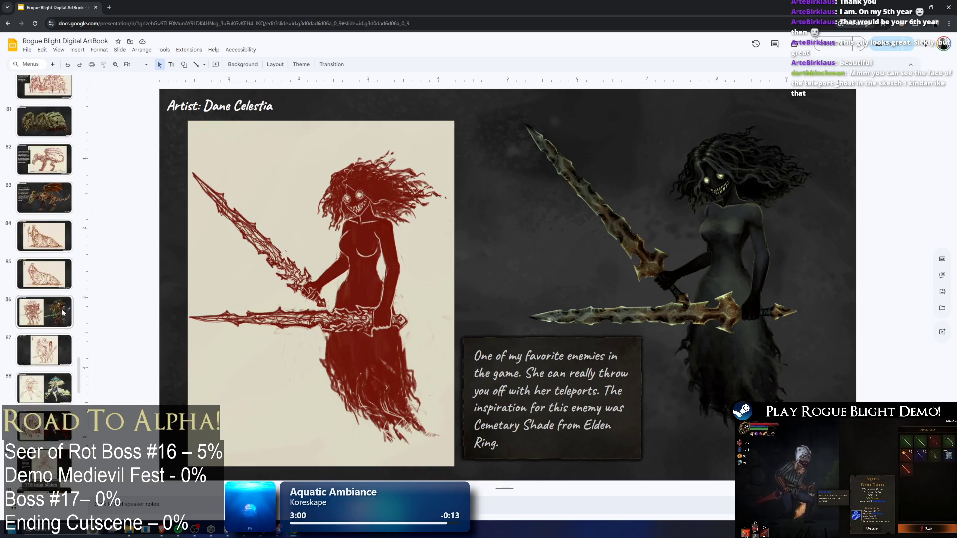
{"action": "scroll", "coordinate": [64, 329], "scroll_direction": "down", "scroll_amount": 12}
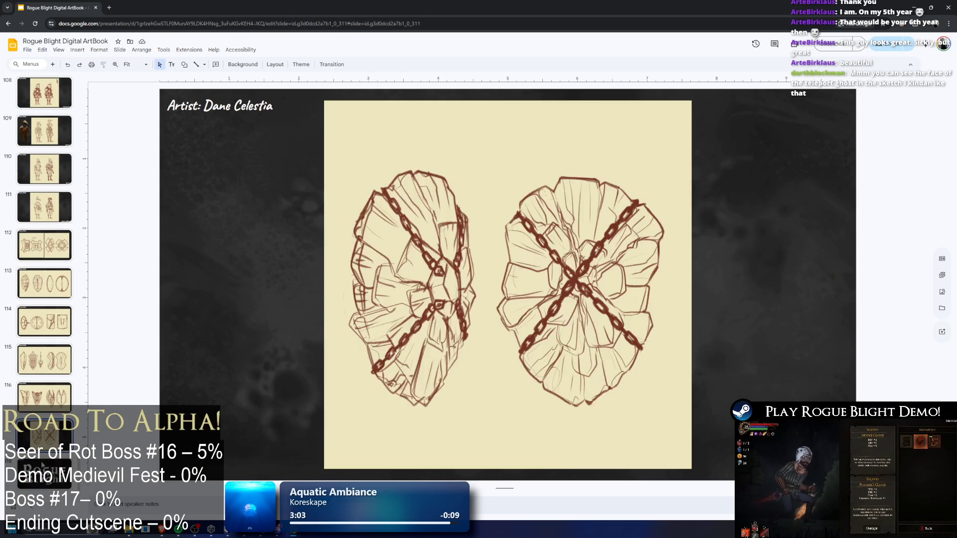
{"action": "left_click", "coordinate": [39, 481]}
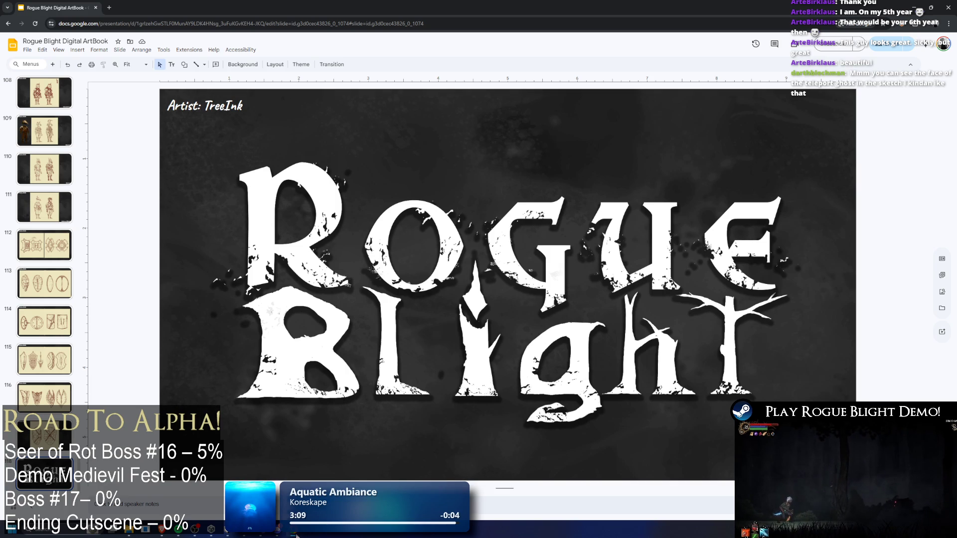
- Briefly bring up the main menu loop demo video window, then send it behind the slides
{"action": "mouse_move", "coordinate": [295, 535]}
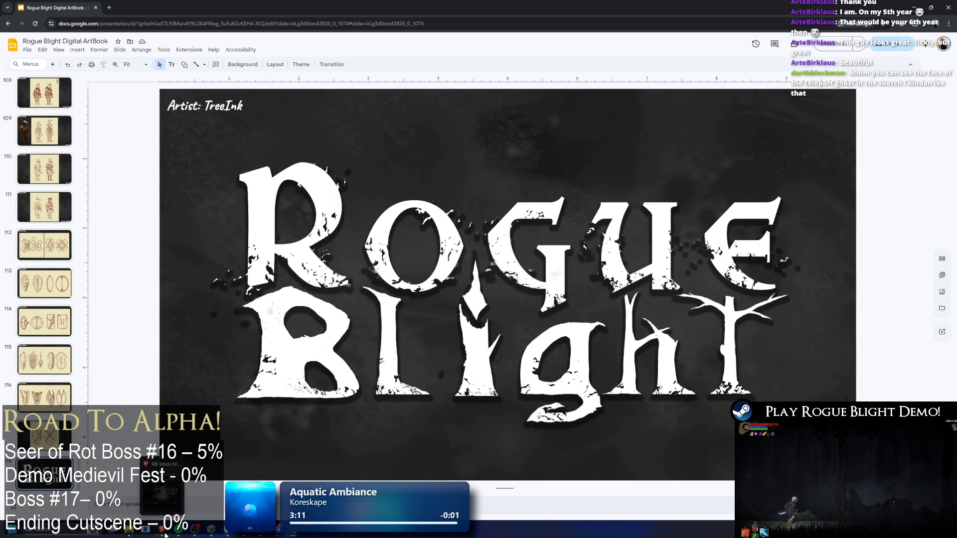
{"action": "left_click", "coordinate": [295, 535]}
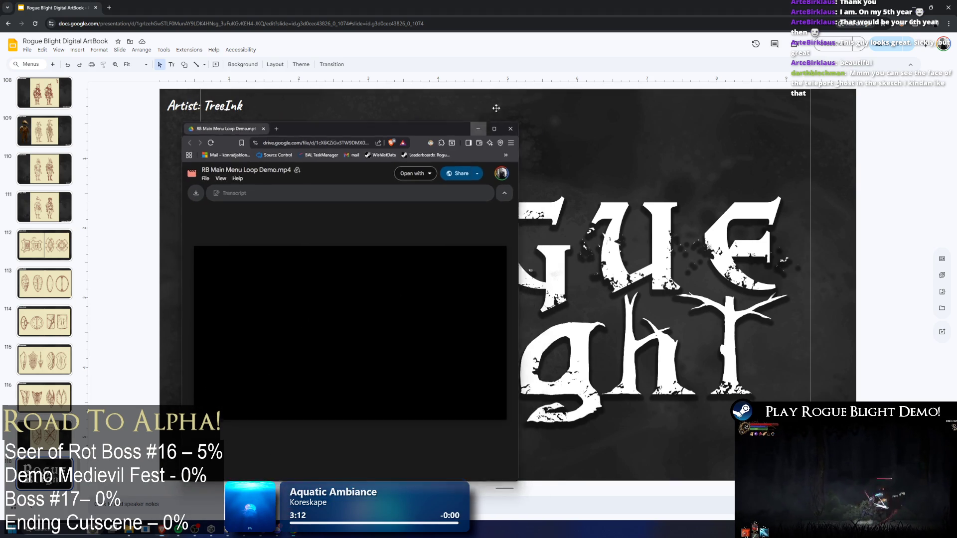
{"action": "left_click", "coordinate": [529, 83]}
- Scroll the slide filmstrip, then switch to the Unity editor with the RogueBlight project
{"action": "scroll", "coordinate": [45, 284], "scroll_direction": "up", "scroll_amount": 10}
{"action": "scroll", "coordinate": [45, 284], "scroll_direction": "up", "scroll_amount": 2}
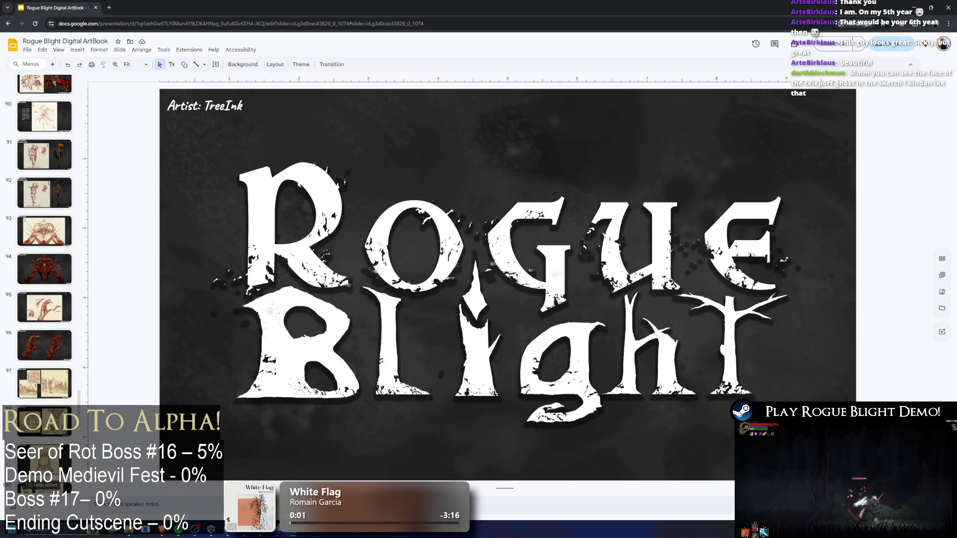
{"action": "mouse_move", "coordinate": [80, 408]}
{"action": "left_mouse_down"}
{"action": "mouse_move", "coordinate": [109, 112]}
{"action": "mouse_move", "coordinate": [125, 199]}
{"action": "mouse_move", "coordinate": [130, 371]}
{"action": "left_mouse_up"}
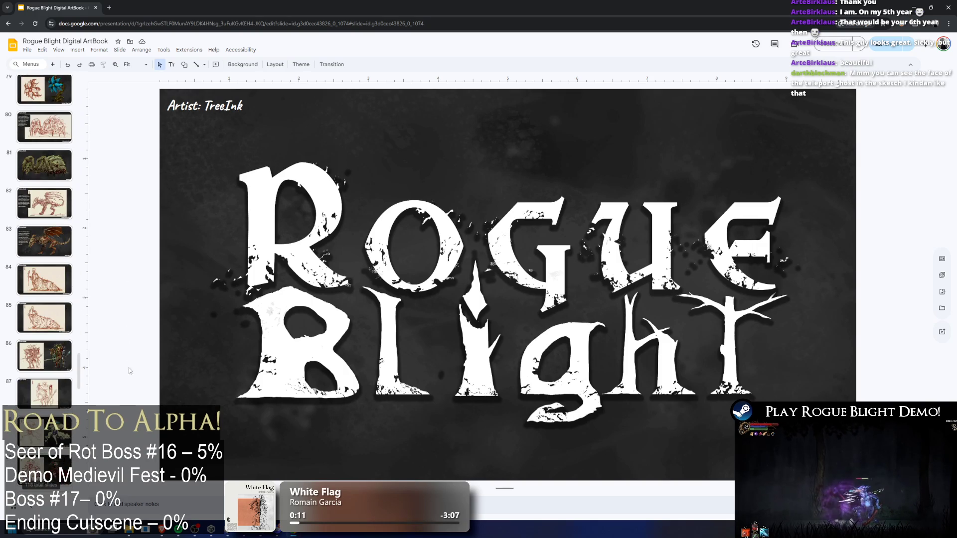
{"action": "key", "text": "alt+Tab"}
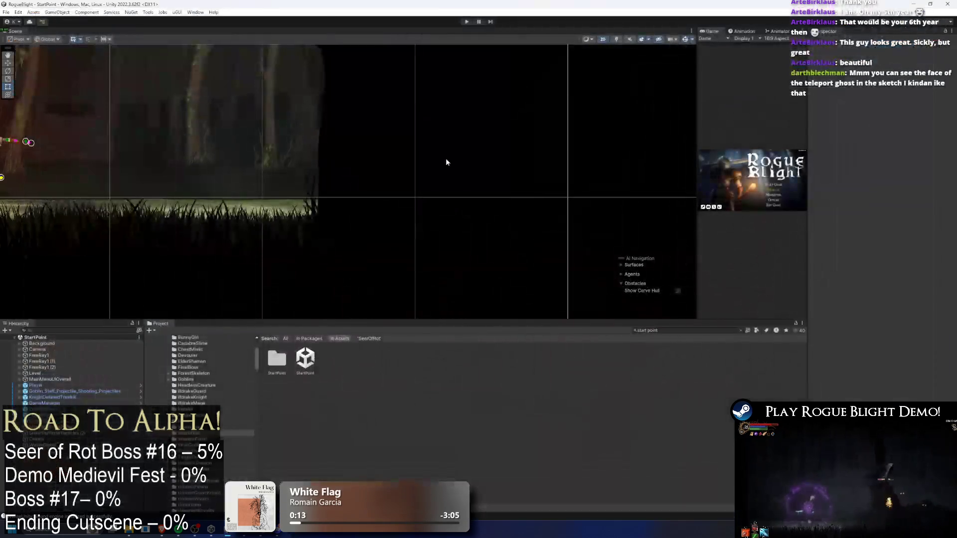
- Clear the Project asset search and minimise Visual Studio so Unity is visible
{"action": "key", "text": "ctrl+a"}
{"action": "key", "text": "BackSpace"}
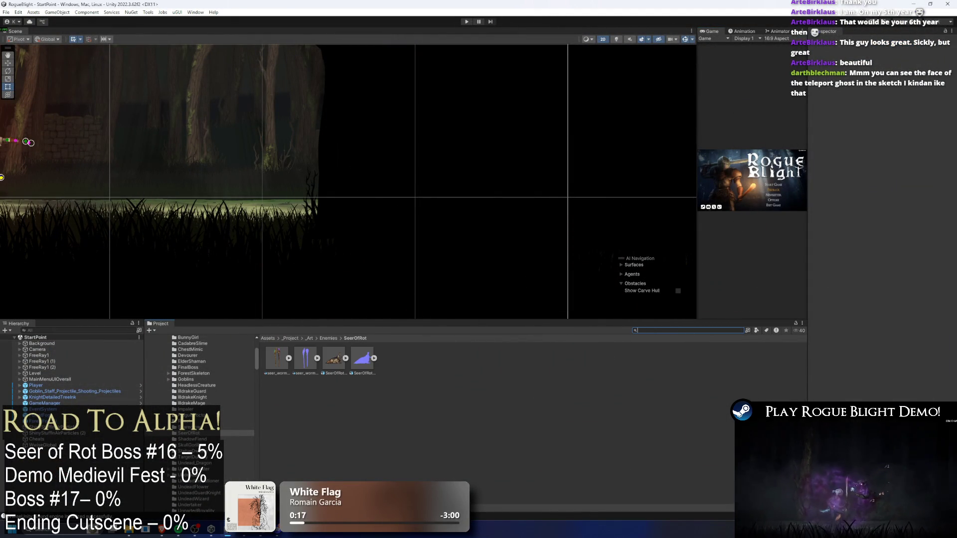
{"action": "key", "text": "alt+Tab"}
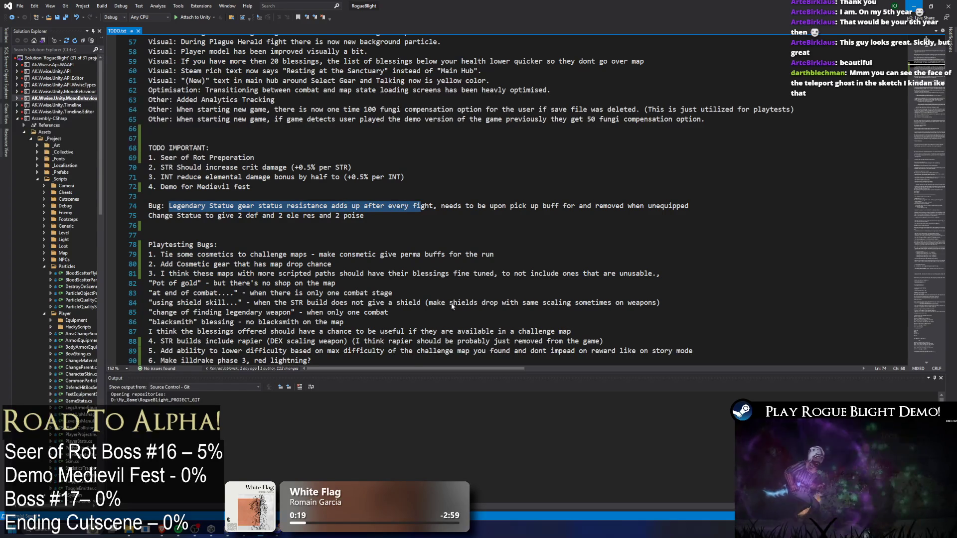
{"action": "key", "text": "super+Down"}
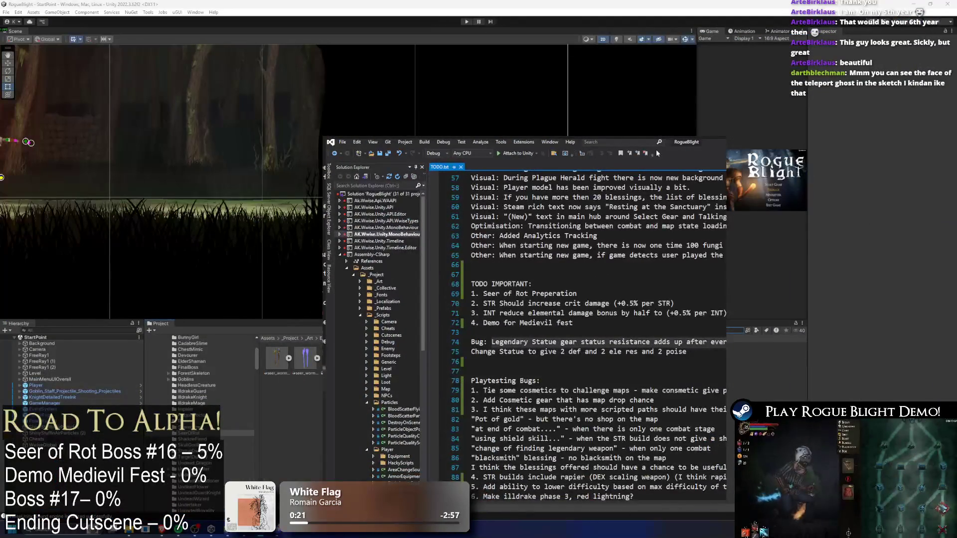
{"action": "key", "text": "super+Down"}
{"action": "key", "text": "alt+Tab"}
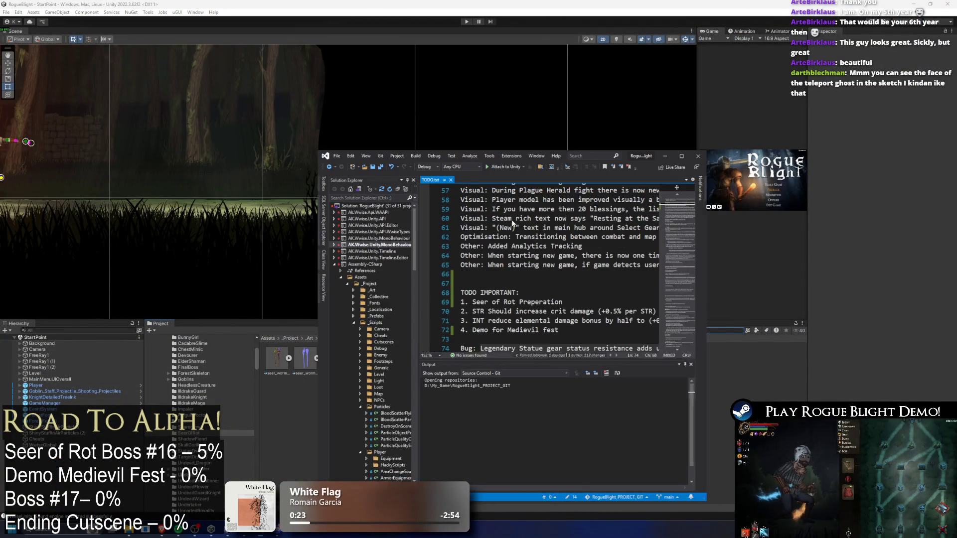
{"action": "key", "text": "super+Down"}
- Search the Project for 'seer of rot' and open the SeerOfRot prefab
{"action": "left_click", "coordinate": [648, 331]}
{"action": "type", "text": "seer or"}
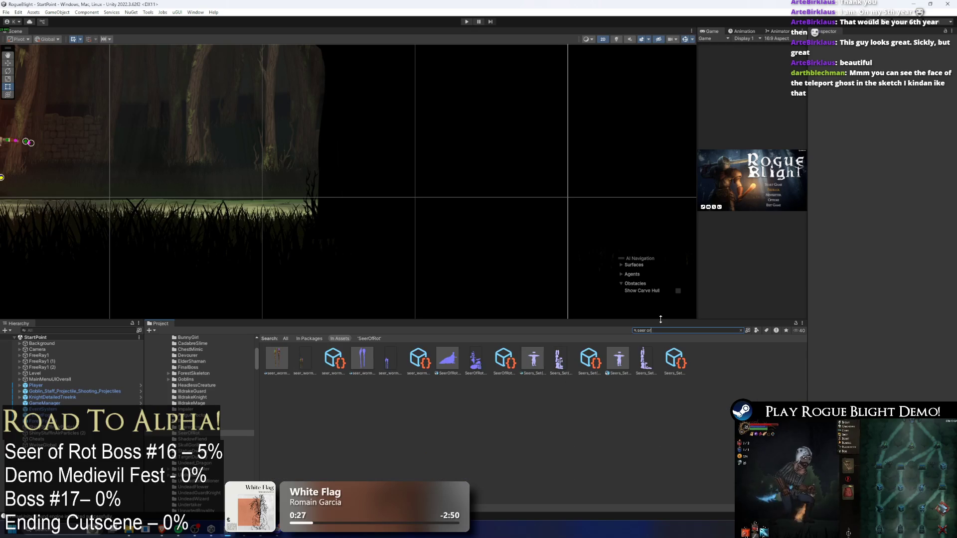
{"action": "key", "text": "BackSpace"}
{"action": "type", "text": "f rot"}
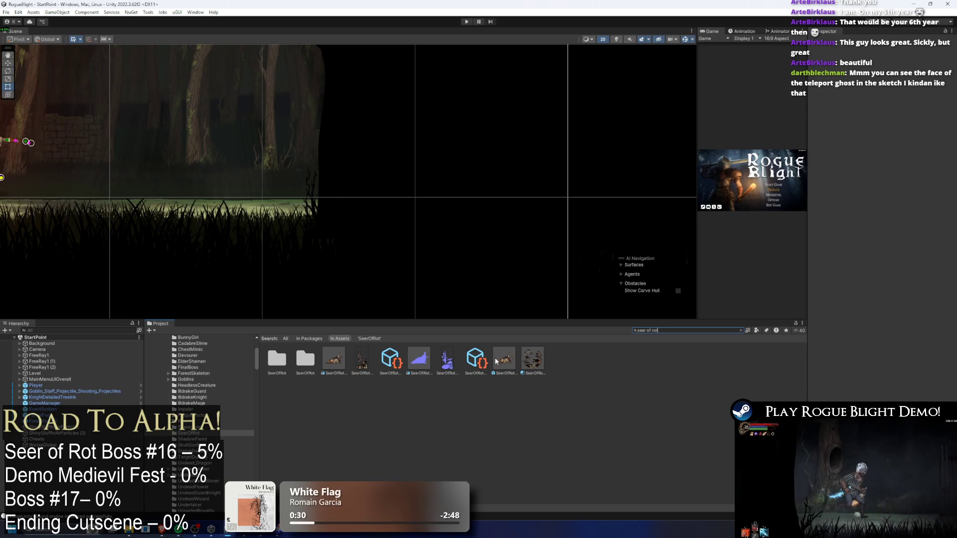
{"action": "double_click", "coordinate": [495, 362]}
- Launch Google Chrome and switch over to its Twitch channel page
{"action": "key", "text": "super"}
{"action": "type", "text": "chrome"}
{"action": "key", "text": "Return"}
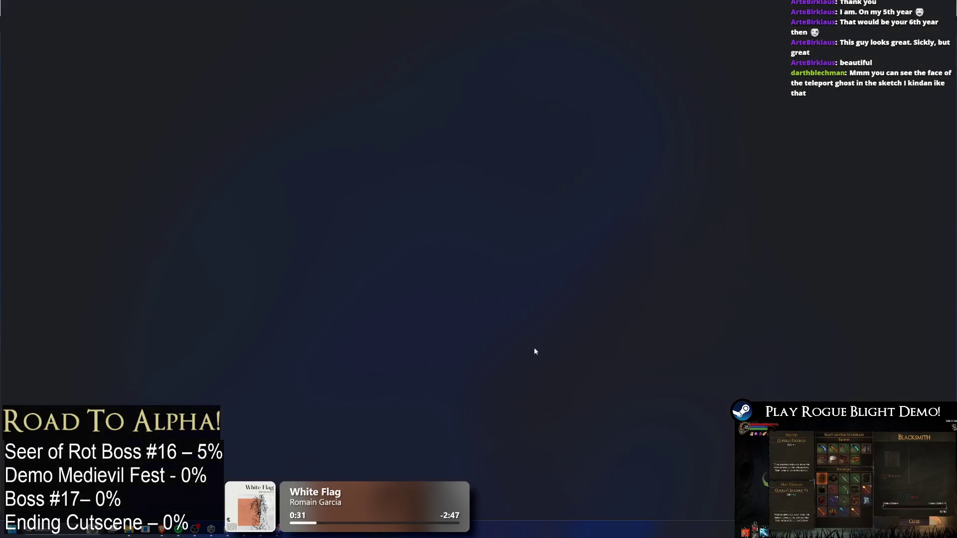
{"action": "key", "text": "alt+Tab"}
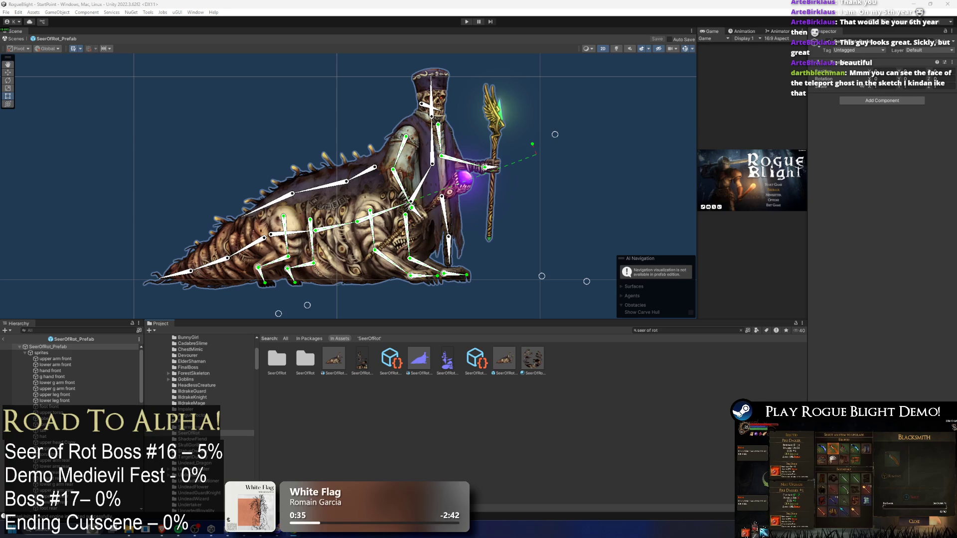
{"action": "key", "text": "alt+Tab"}
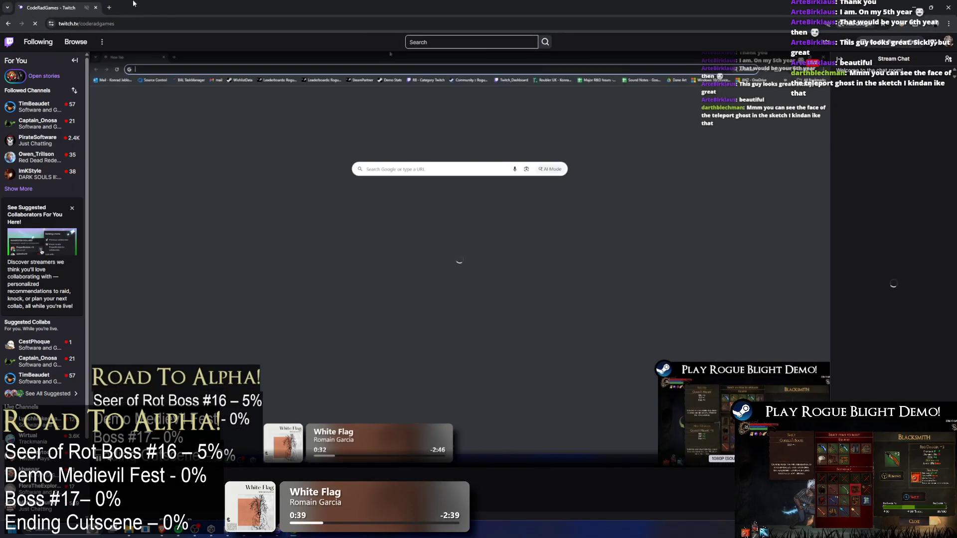
- Show more followed channels on the Twitch page, then minimise Chrome back to Unity
{"action": "right_click", "coordinate": [89, 6]}
{"action": "left_click", "coordinate": [331, 8]}
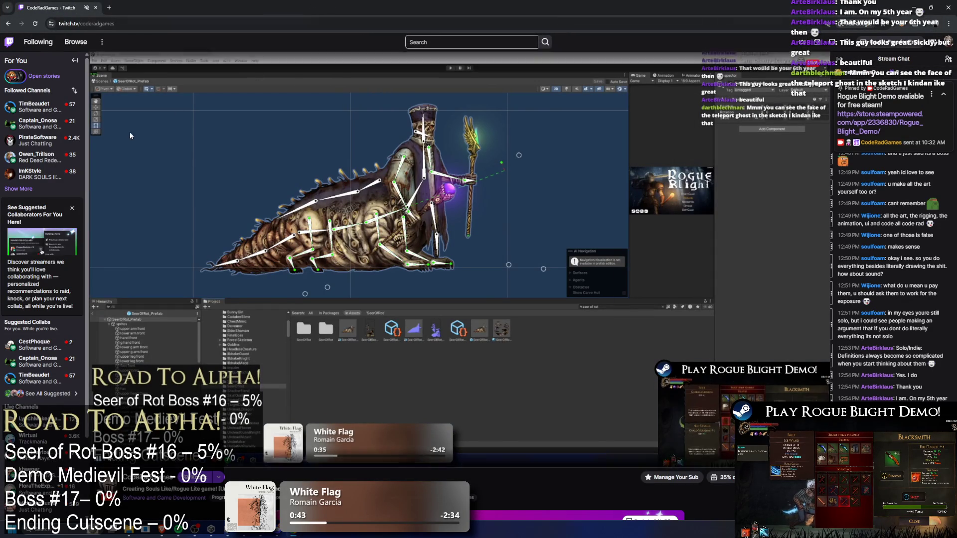
{"action": "left_click", "coordinate": [18, 188]}
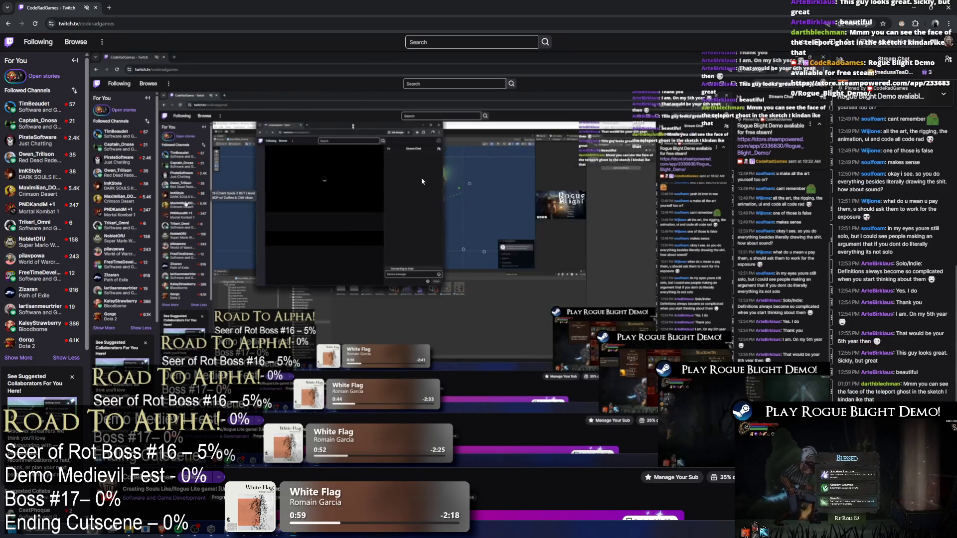
{"action": "key", "text": "super+Down"}
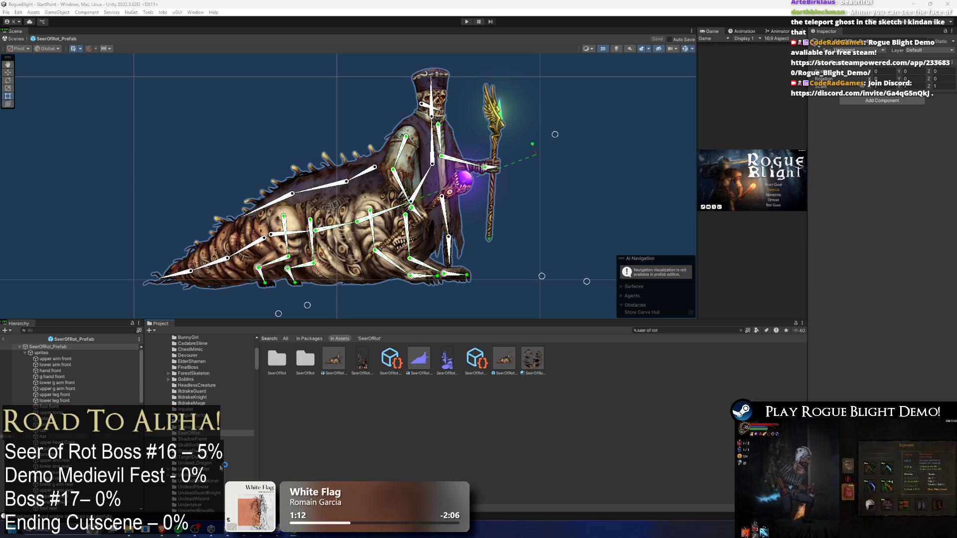
- Bring up the RB Main Menu Loop Demo.mp4 window and start the video playing
{"action": "left_click", "coordinate": [168, 534]}
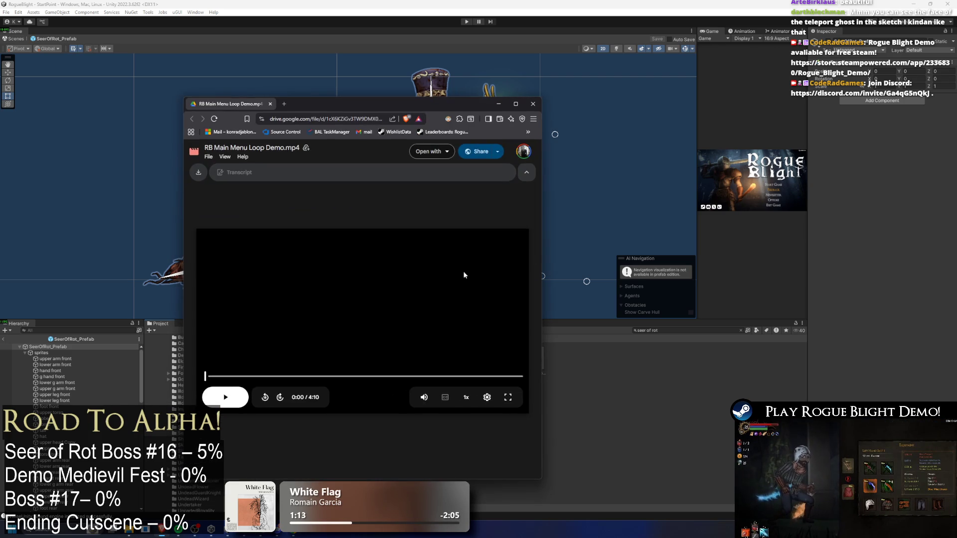
{"action": "left_click", "coordinate": [224, 398]}
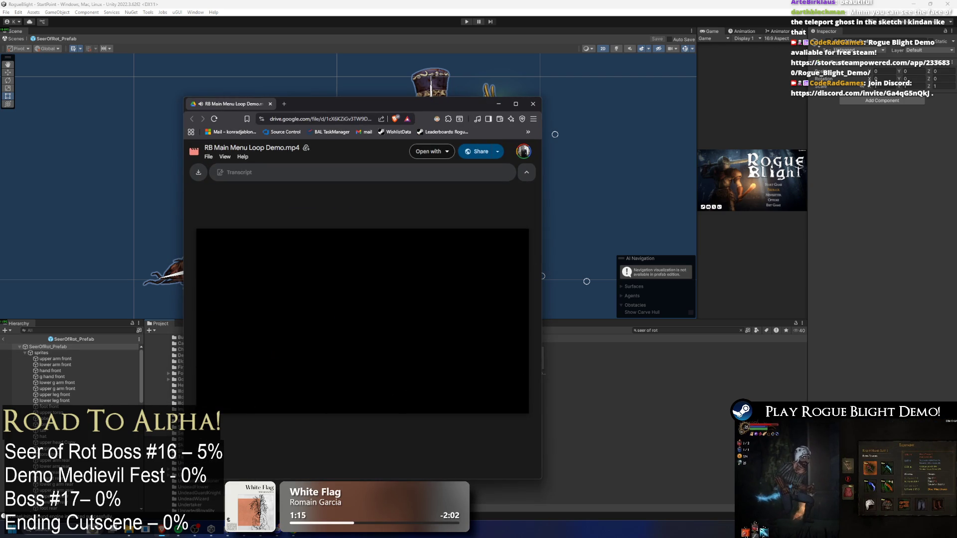